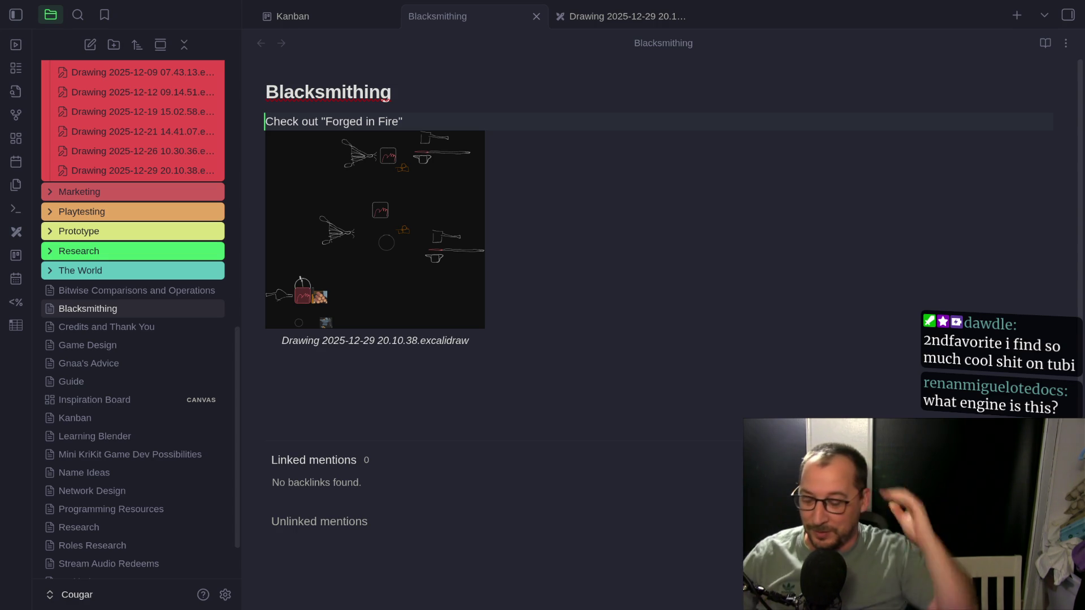
Step: Flip between the code editor, Godot and notes workspaces
key(super+1)
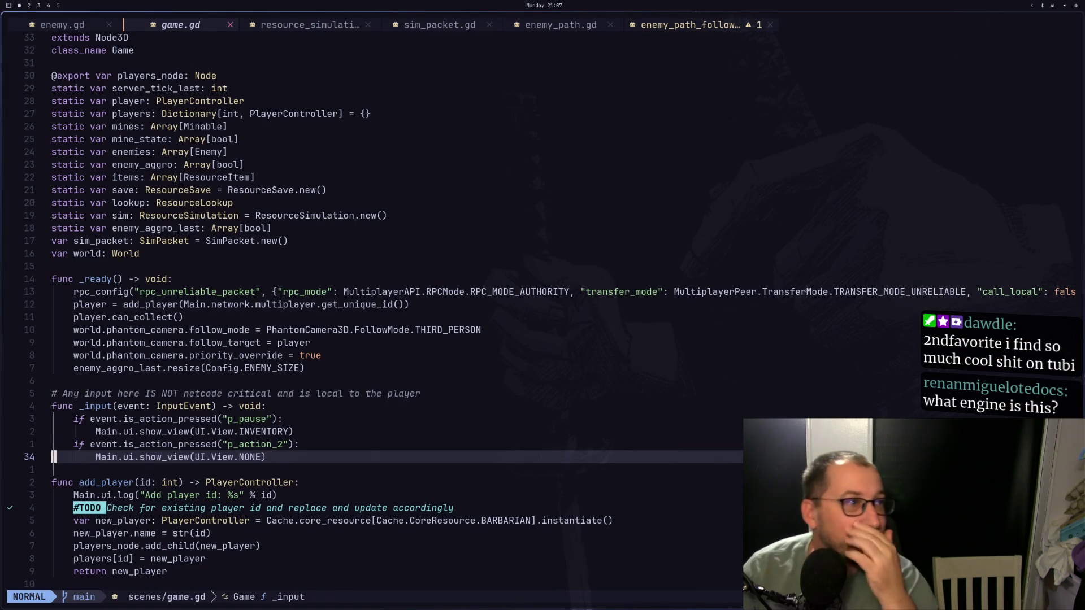
key(super+2)
key(super+3)
key(super+2)
key(super+1)
key(super+2)
key(super+3)
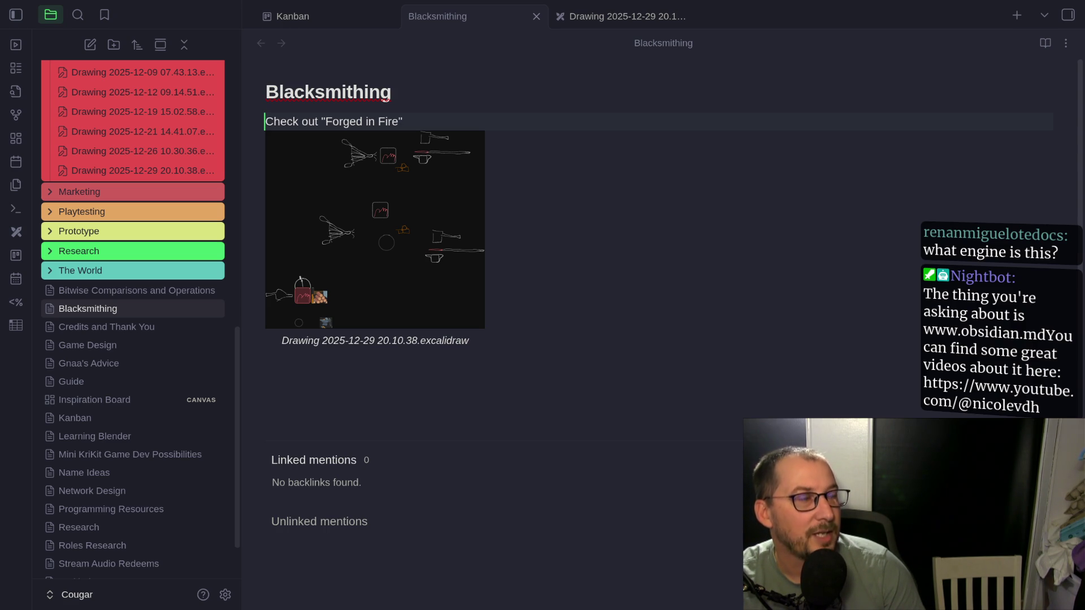
Step: Bring Obsidian forward and open the Drawing 2025-12-29 20.10.38.excalidraw canvas
click(577, 229)
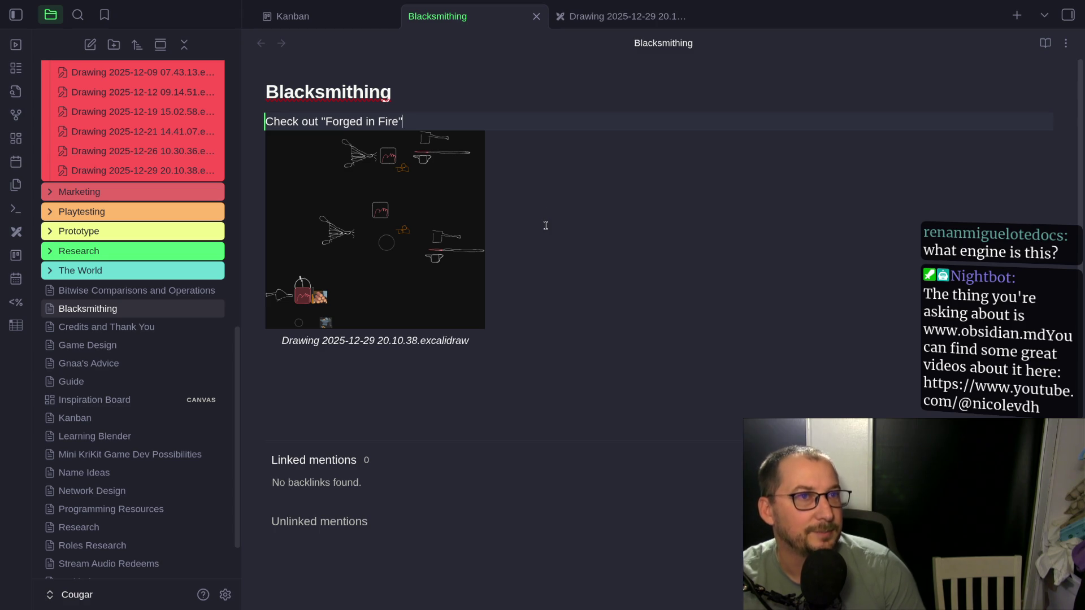
key(super+3)
key(super+2)
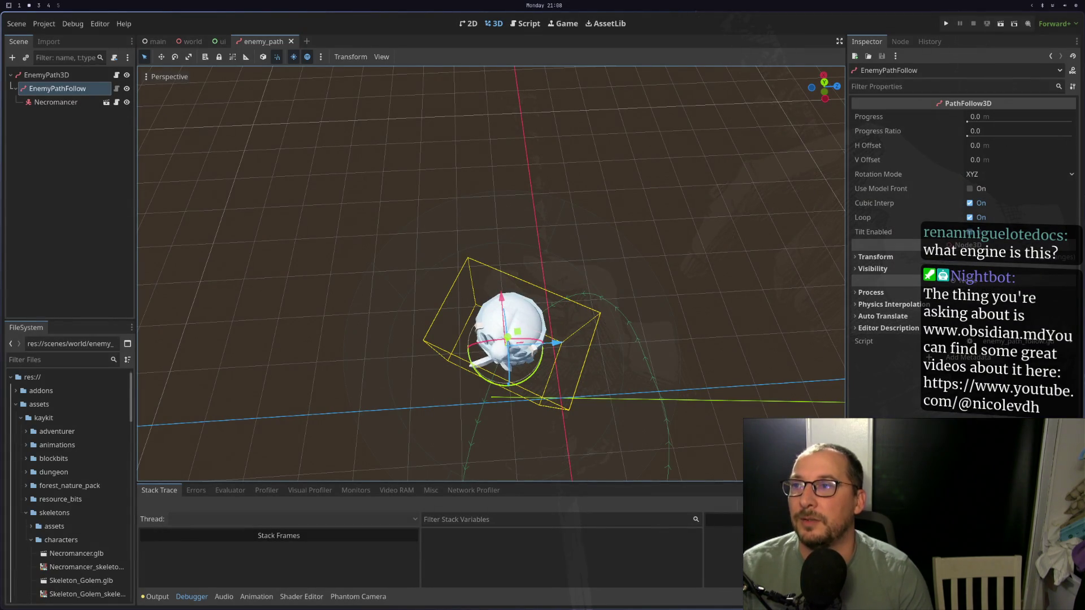
key(super+3)
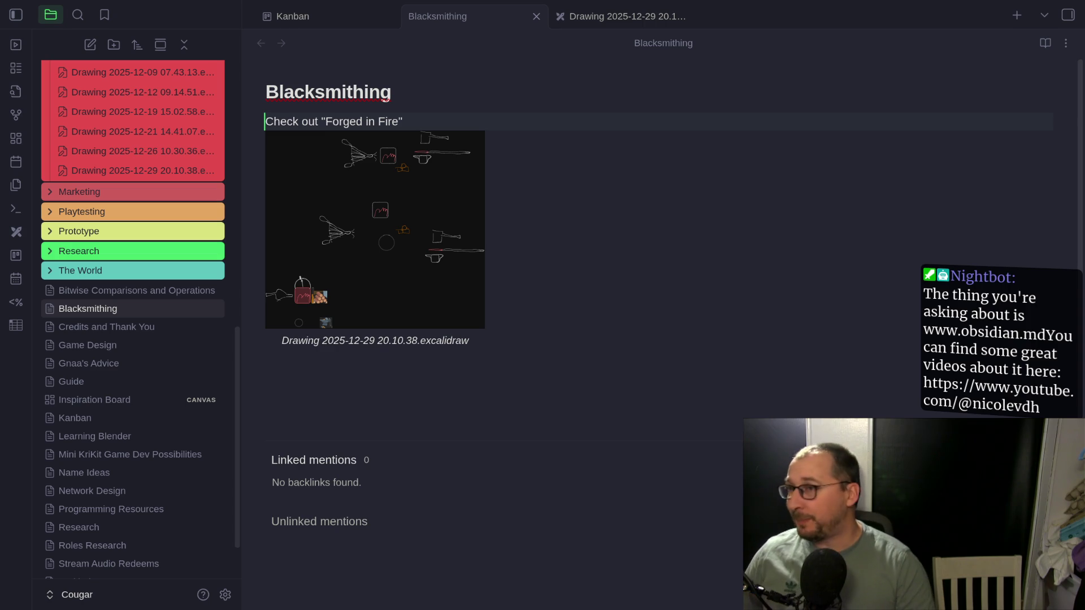
click(866, 327)
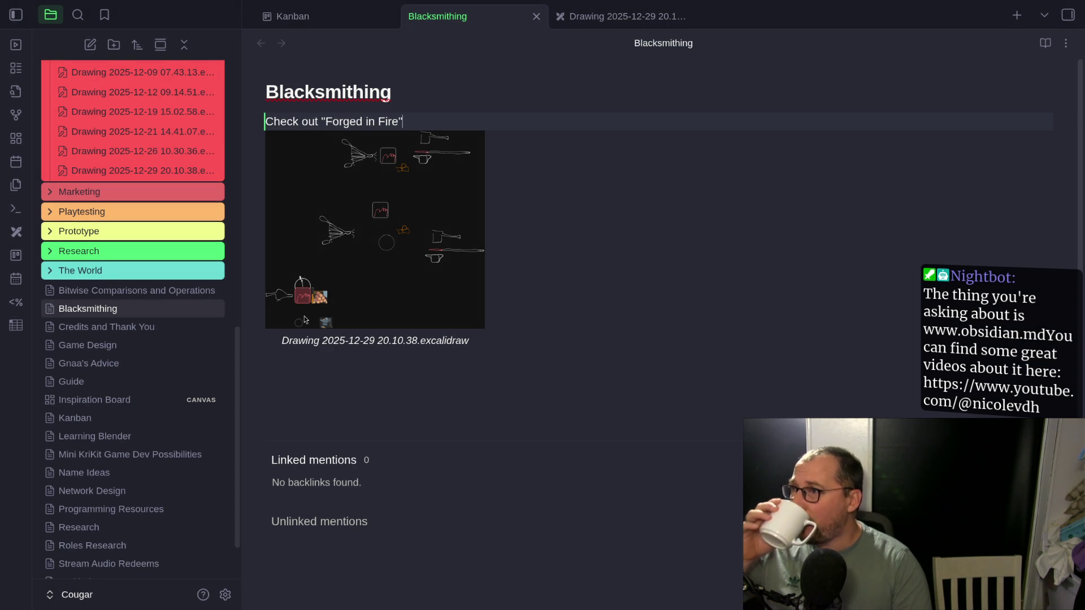
click(588, 16)
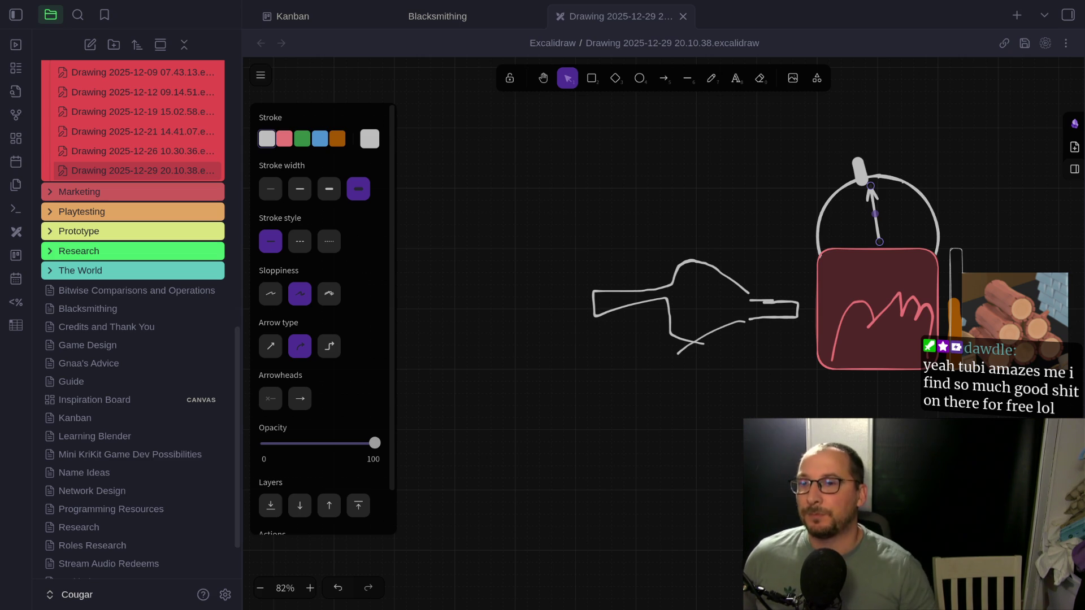
drag(510, 419, 347, 422)
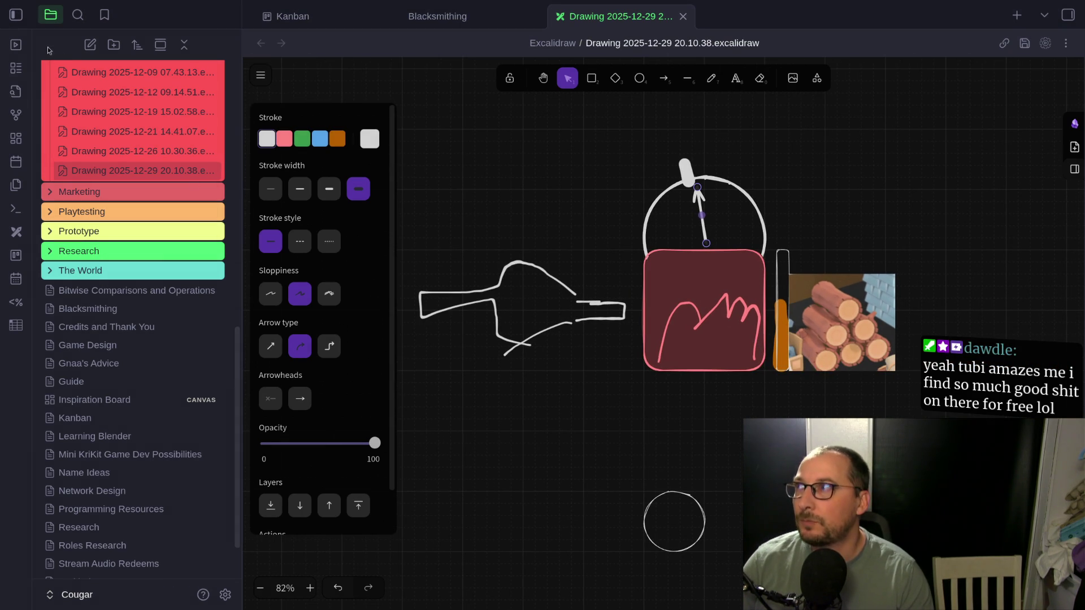
click(15, 14)
scroll(298, 207, down, 10)
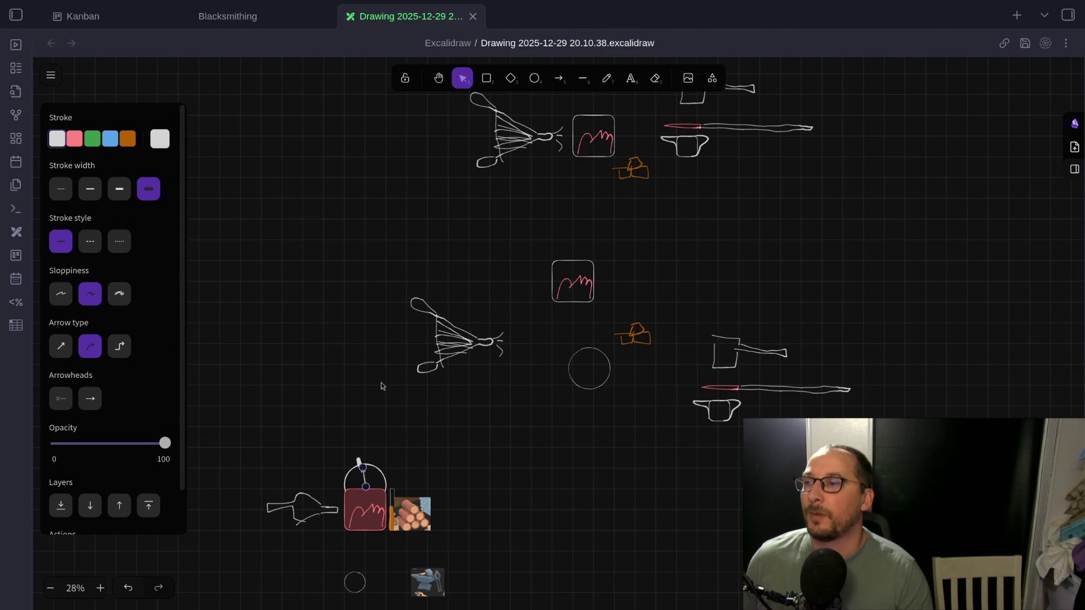
drag(383, 387, 492, 292)
scroll(347, 436, up, 5)
mouse_move(351, 431)
mouse_down()
mouse_move(249, 291)
mouse_move(354, 158)
mouse_up()
scroll(255, 293, up, 4)
scroll(322, 216, up, 3)
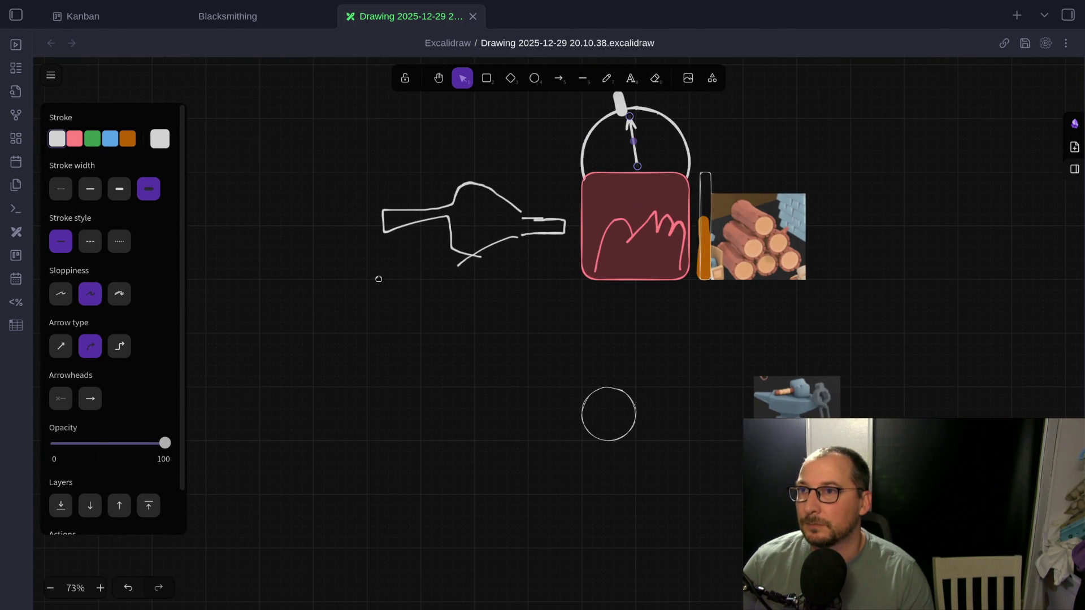
drag(378, 281, 355, 309)
scroll(356, 308, up, 5)
scroll(356, 308, down, 5)
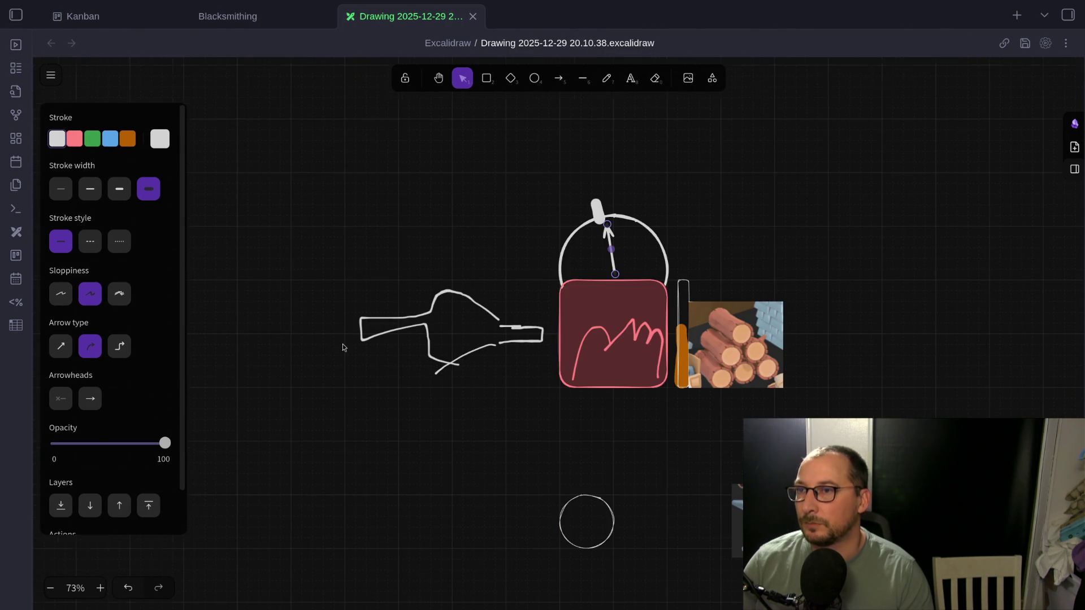
scroll(341, 344, up, 1)
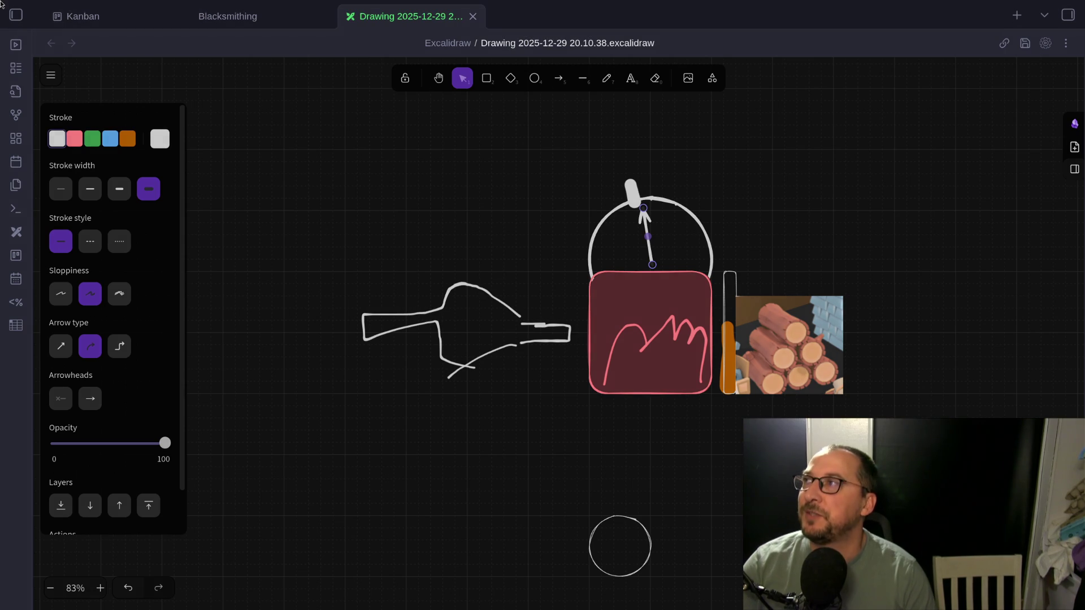
click(15, 17)
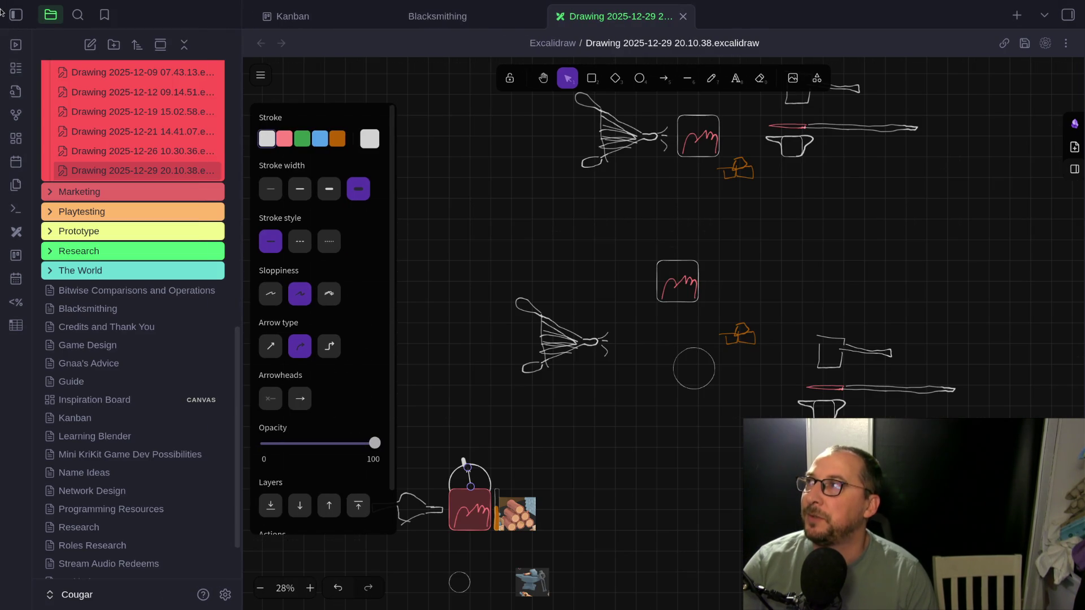
Step: Search the vault for 'playtest' and open the Steam Best Practices match
click(78, 14)
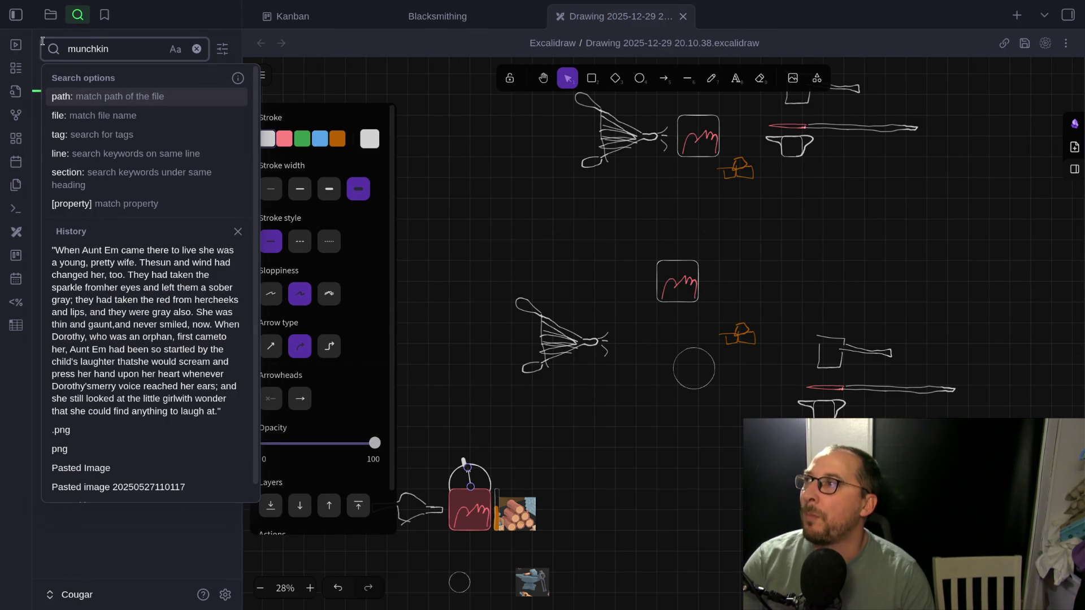
key(ctrl+a)
text(playte)
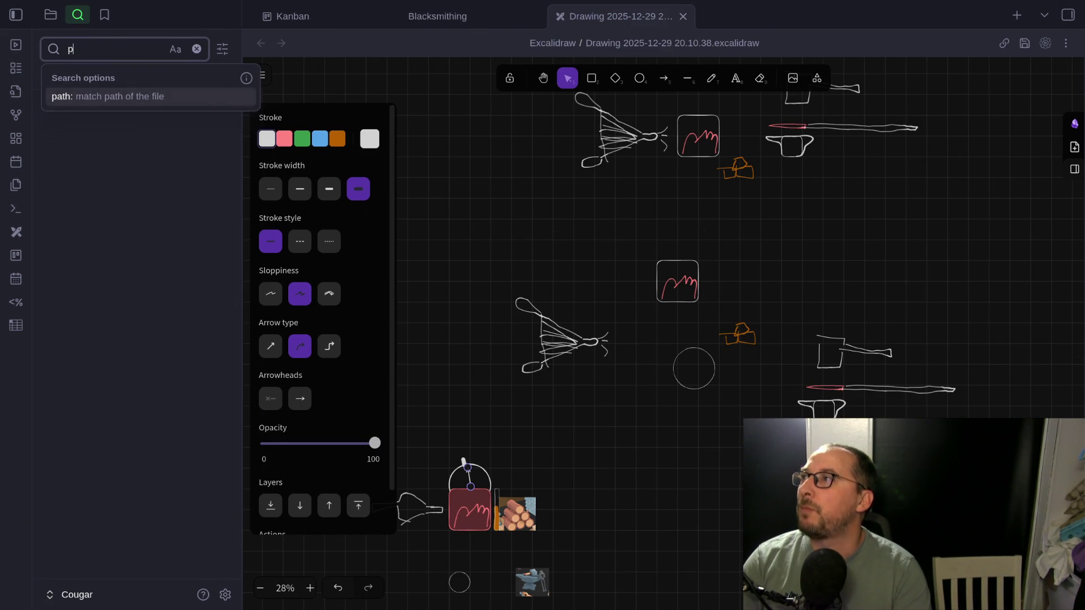
text(st)
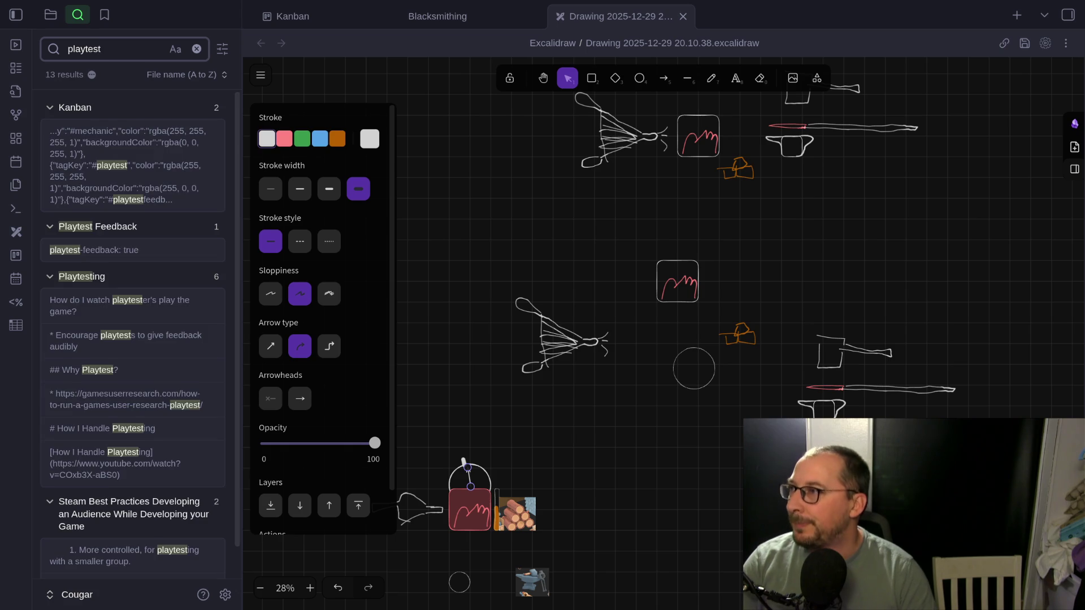
scroll(113, 294, down, 2)
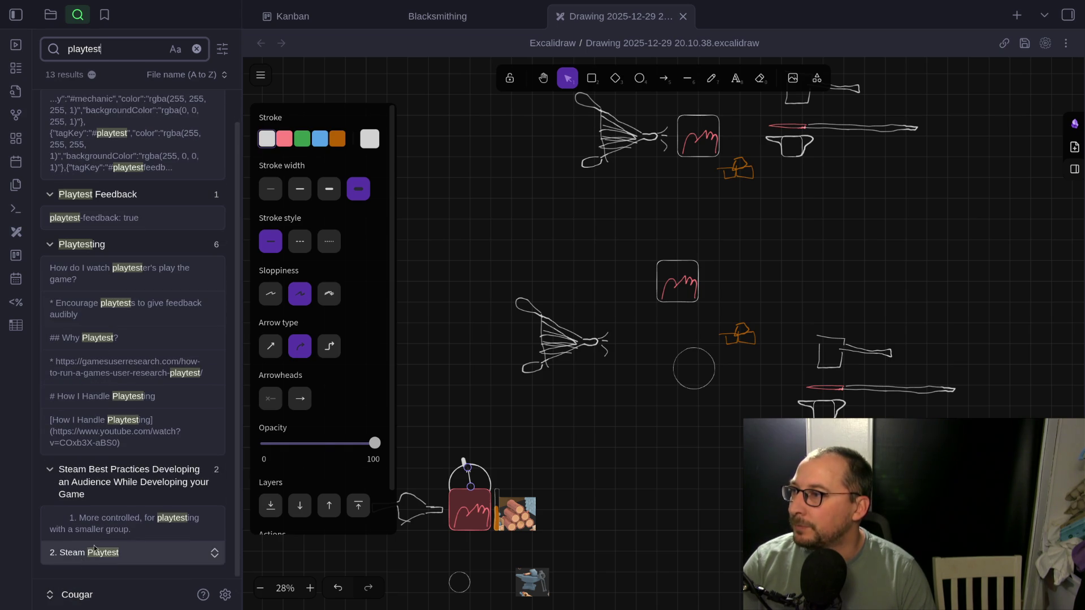
click(137, 475)
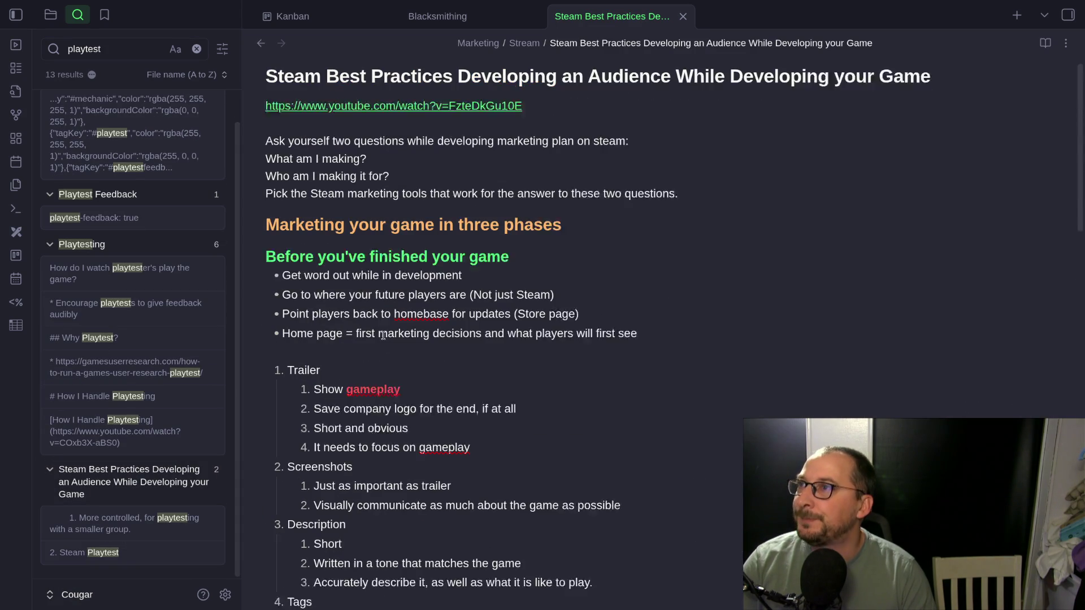
Step: Back in the file tree, expand Research and open the Playtesting note
click(12, 8)
click(12, 8)
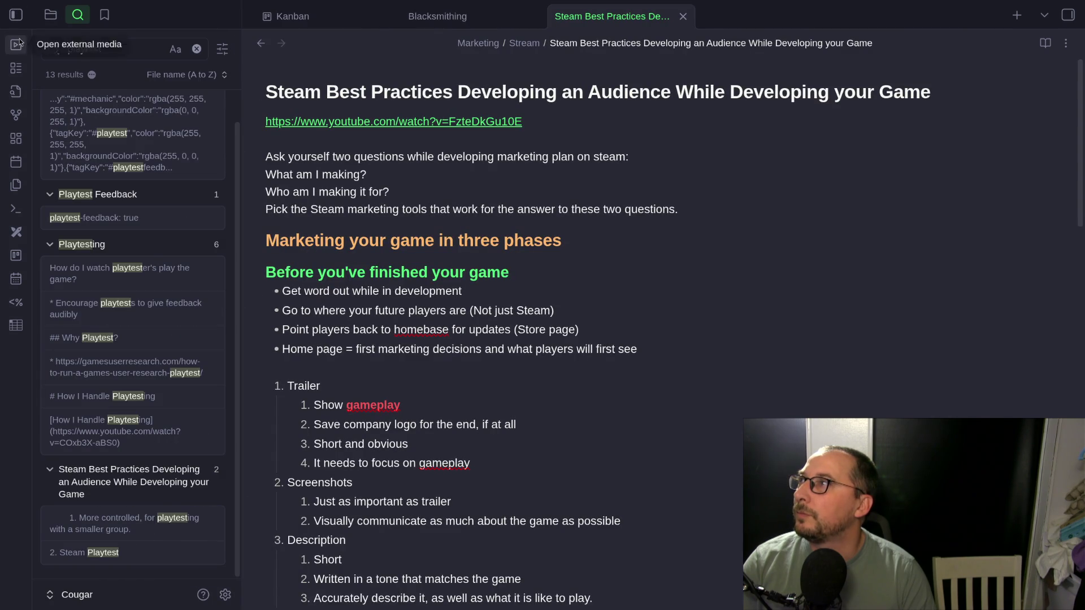
click(44, 21)
scroll(117, 273, up, 5)
click(79, 490)
scroll(85, 373, down, 5)
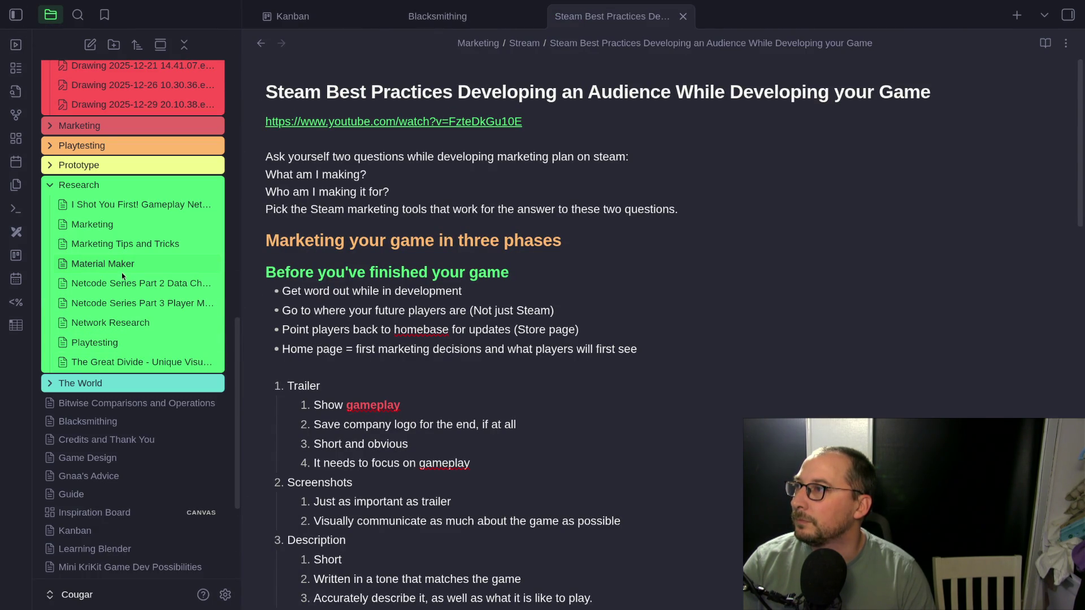
scroll(144, 253, up, 15)
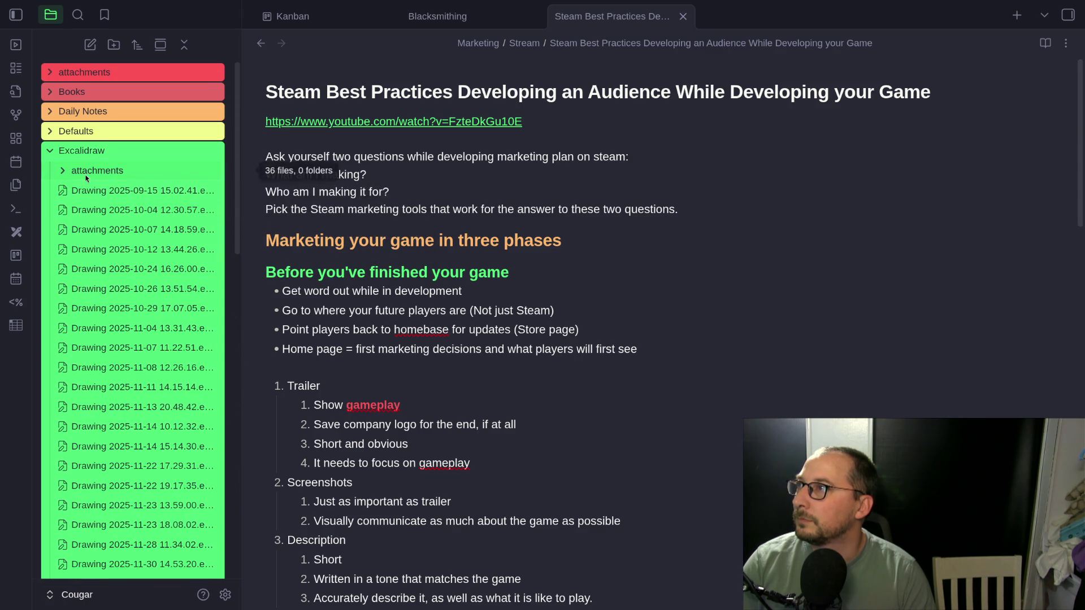
click(80, 152)
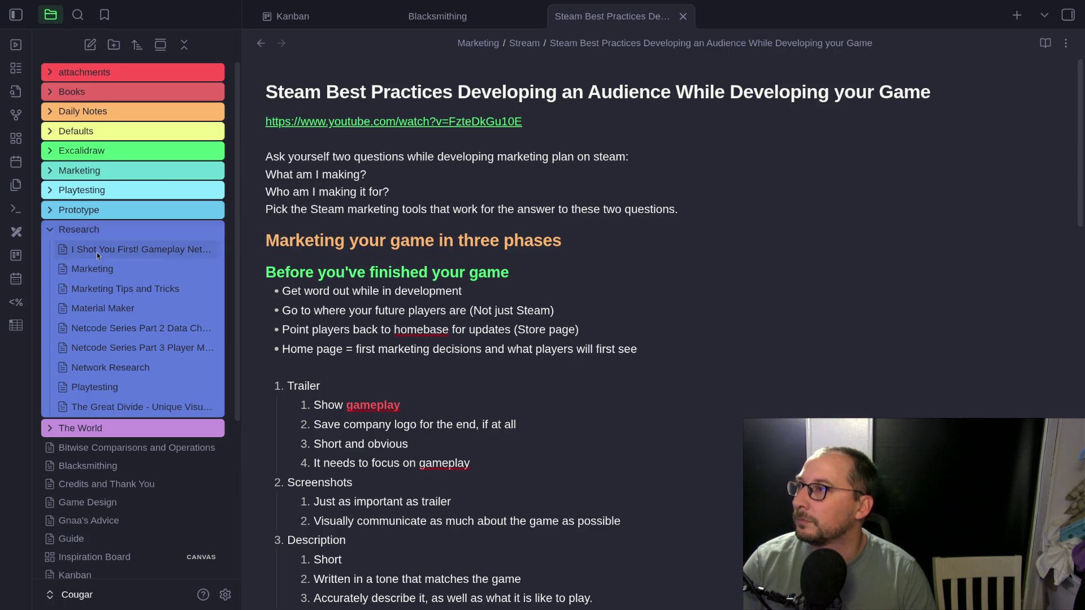
click(104, 407)
click(103, 387)
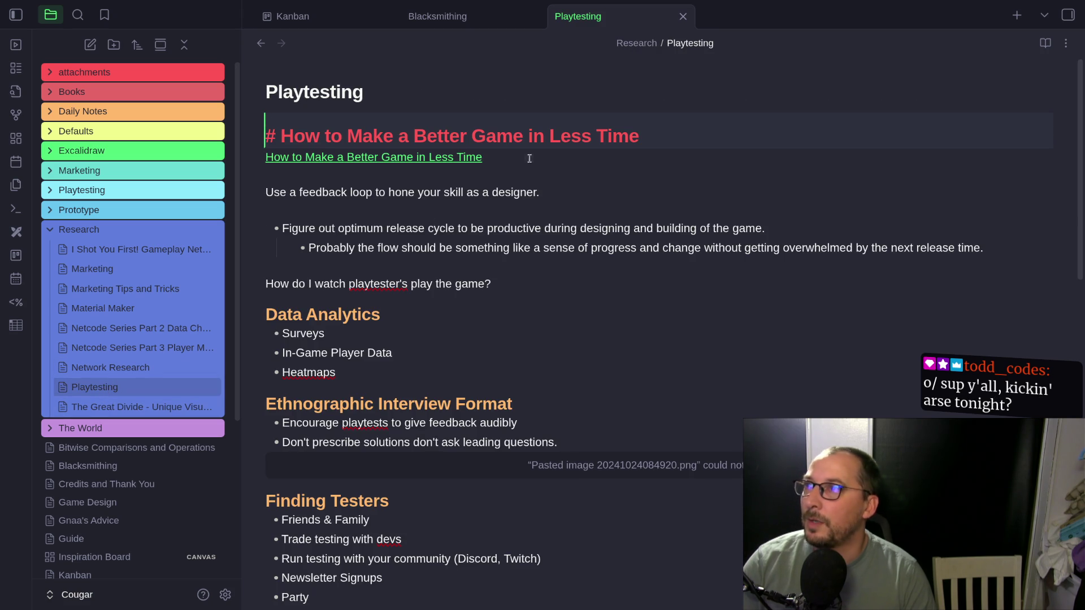
key(Down)
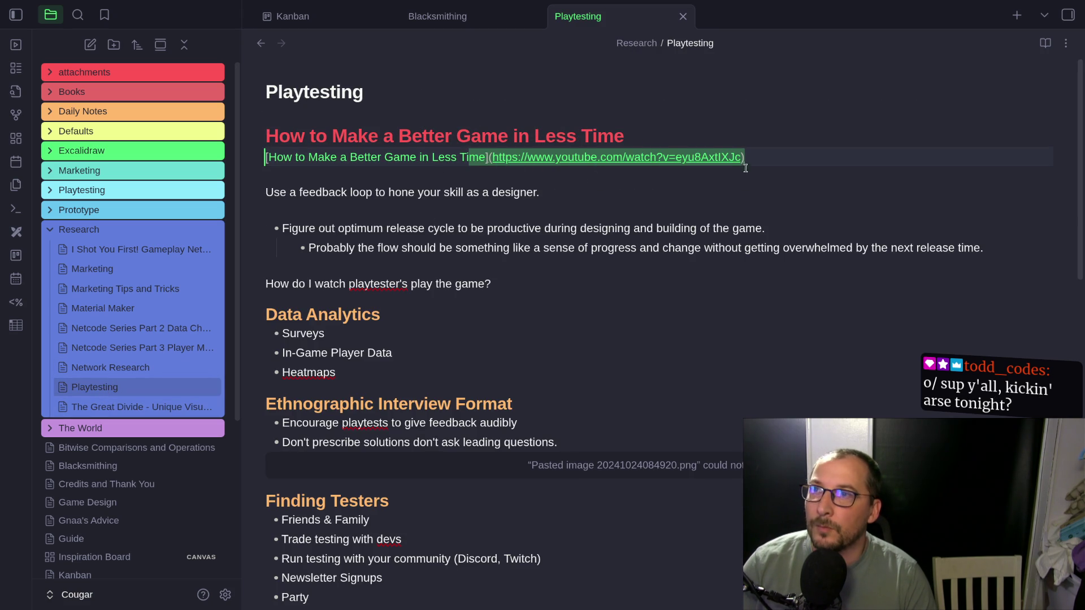
drag(740, 158, 492, 161)
click(566, 208)
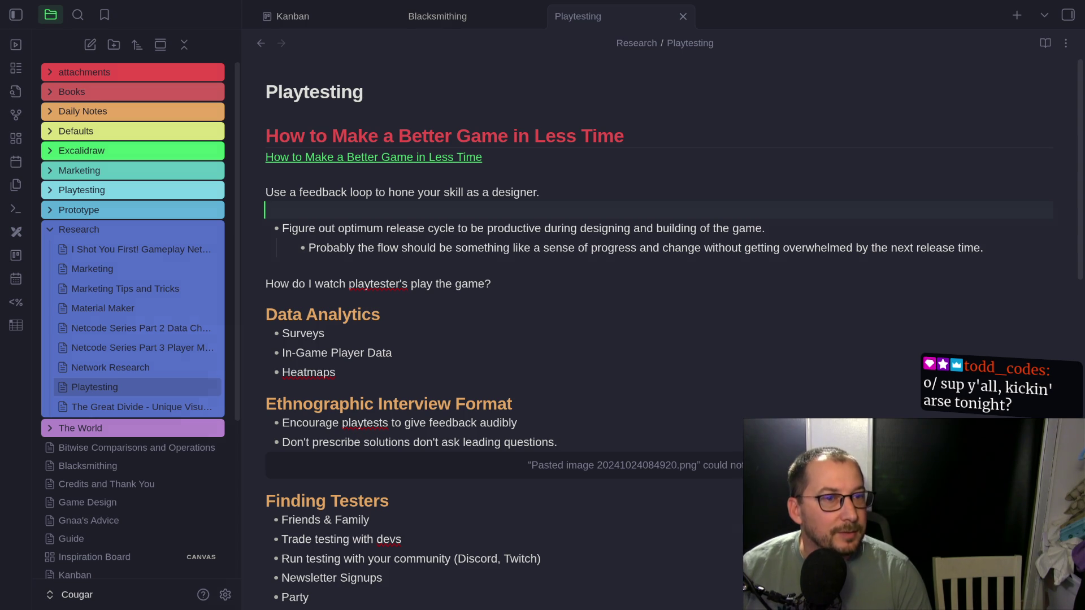
scroll(659, 339, down, 4)
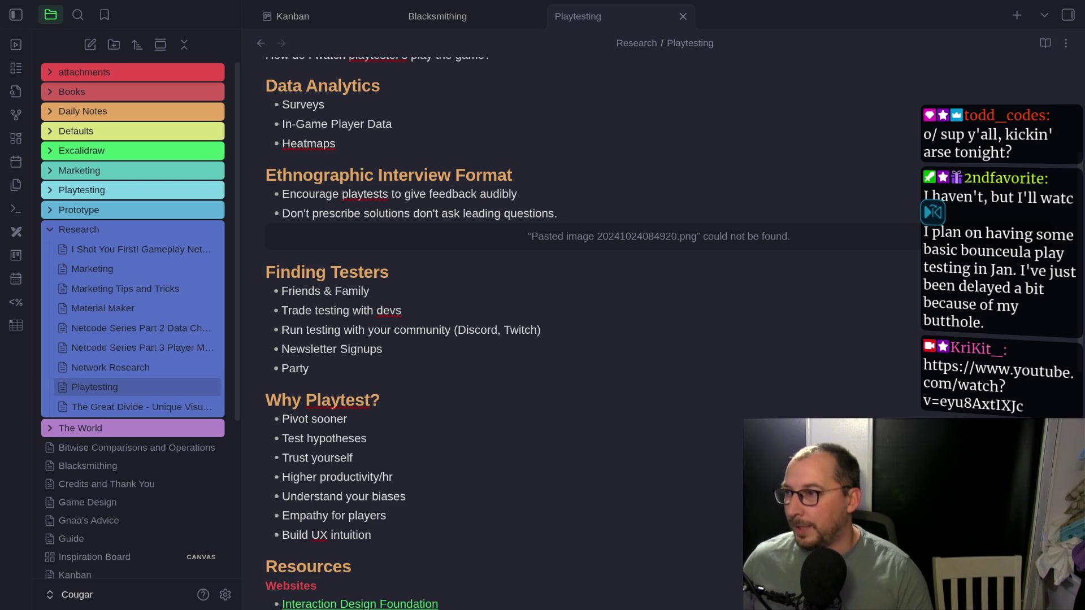
click(353, 538)
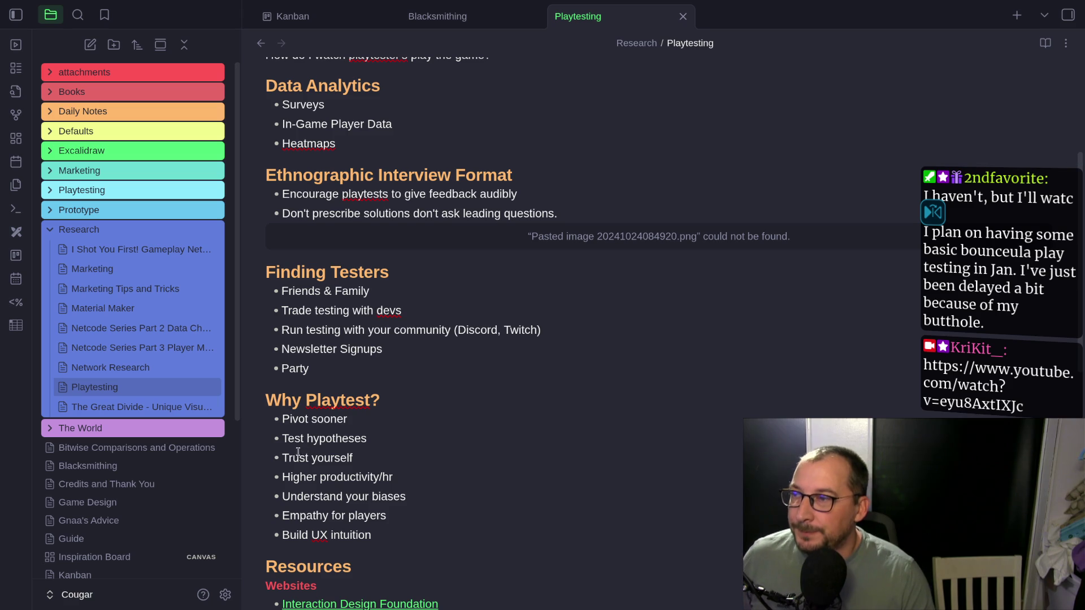
scroll(509, 300, up, 4)
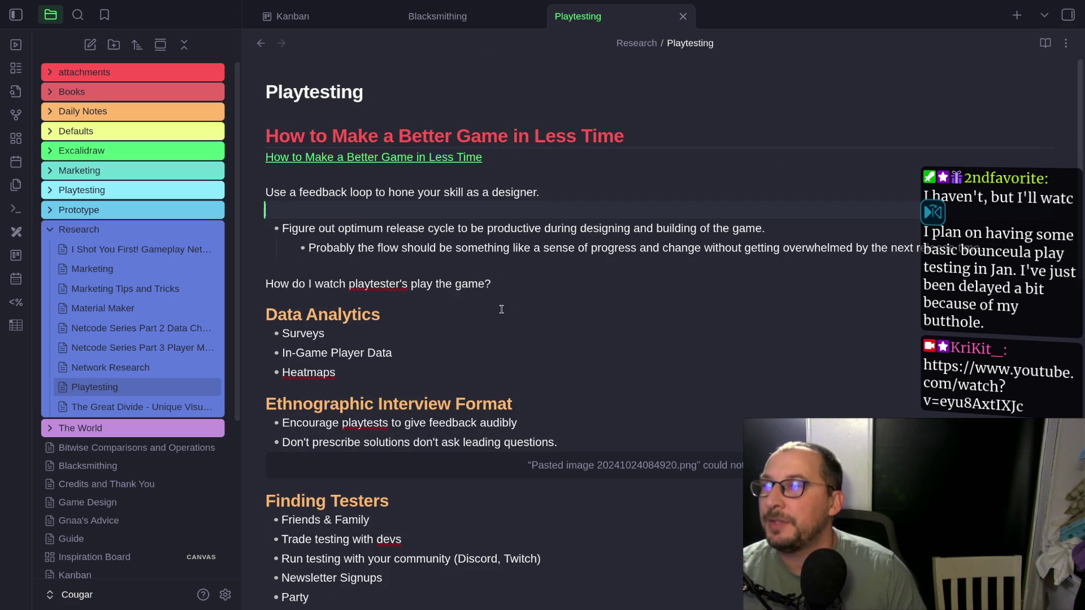
scroll(439, 407, down, 2)
click(579, 388)
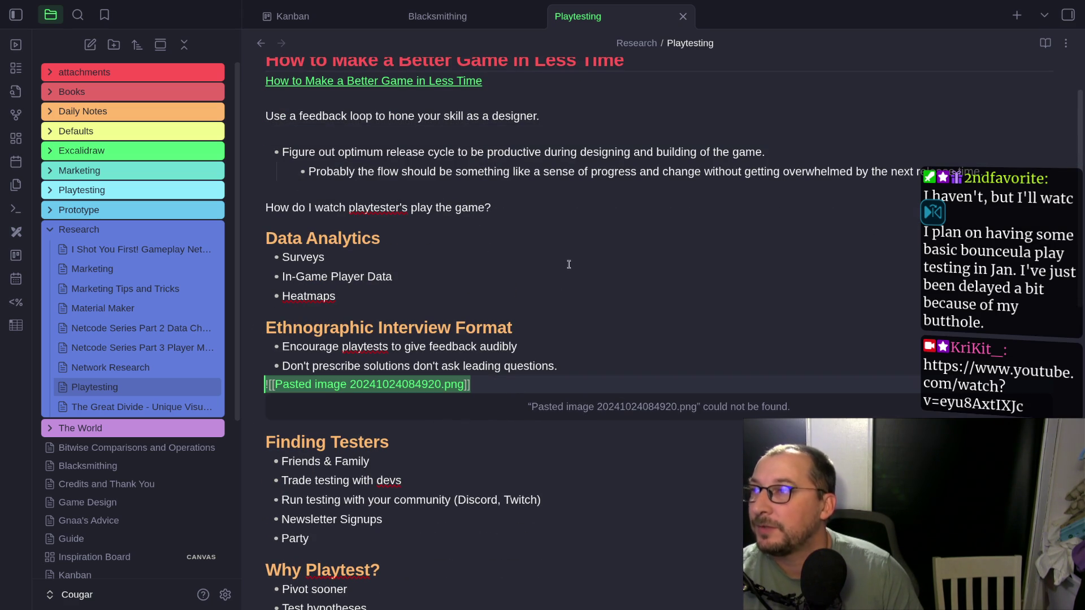
scroll(568, 261, up, 2)
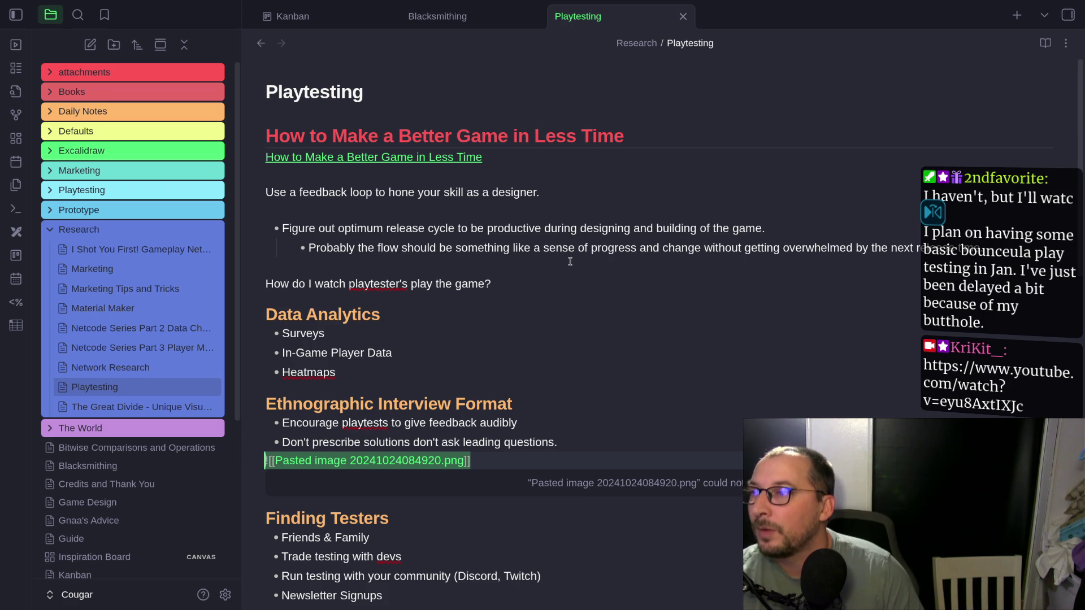
scroll(571, 261, down, 1)
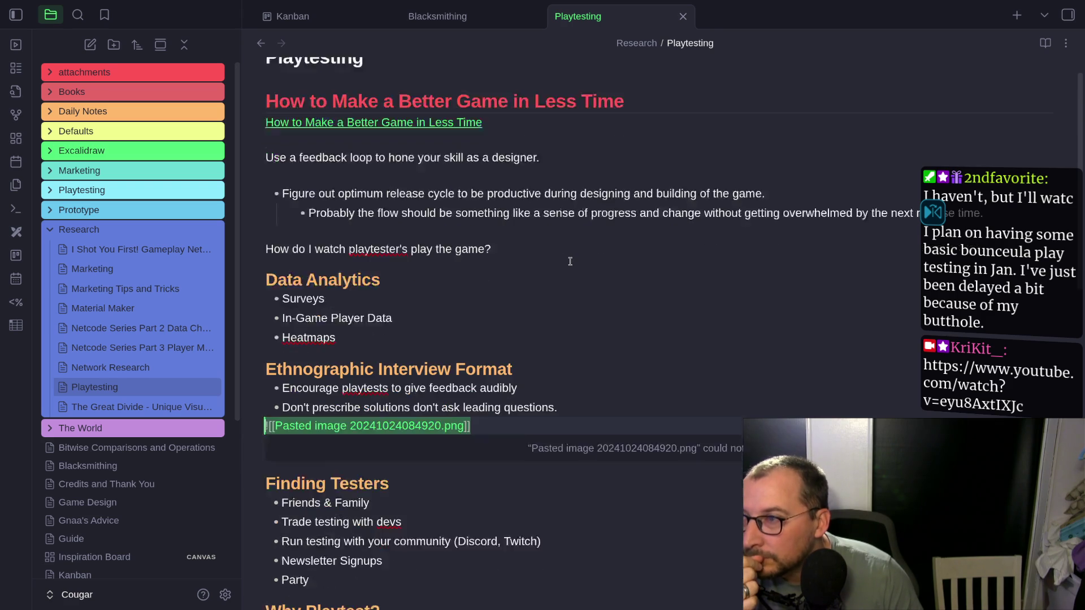
scroll(591, 247, up, 1)
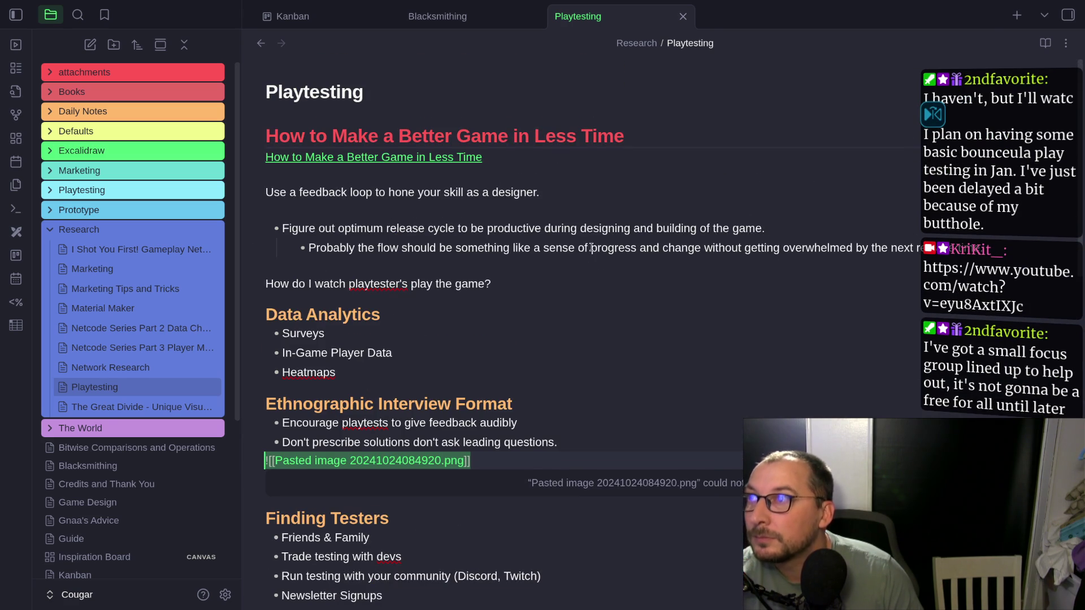
double_click(350, 405)
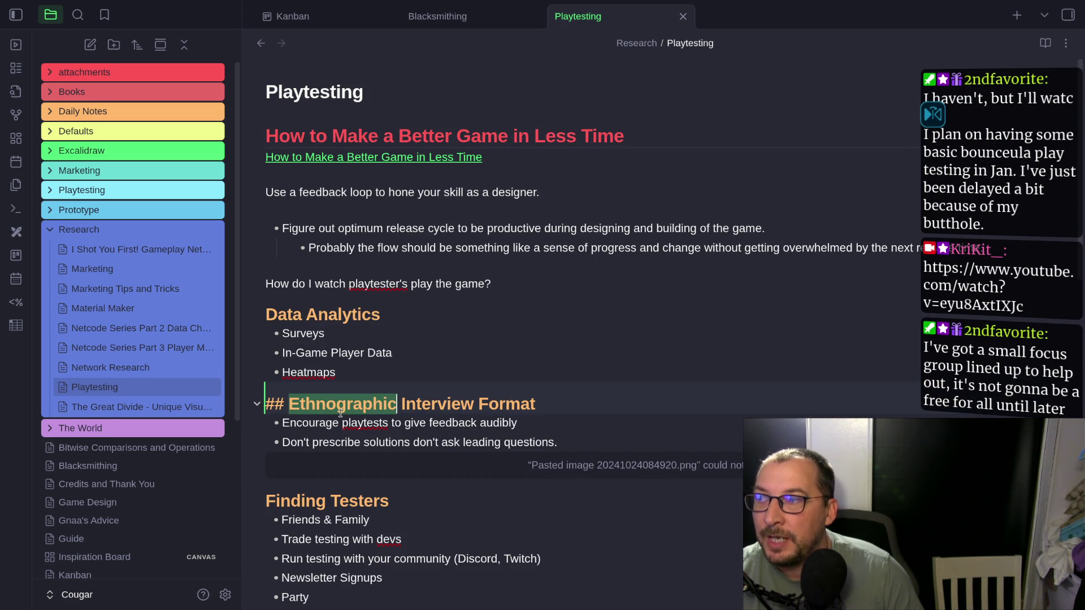
key(alt+Tab)
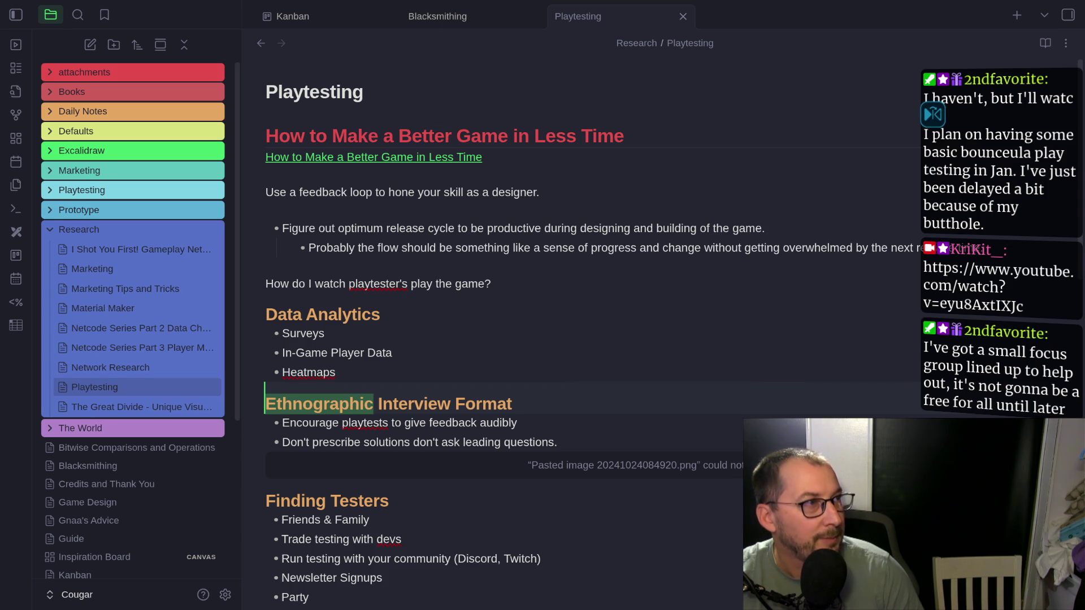
key(alt+Tab)
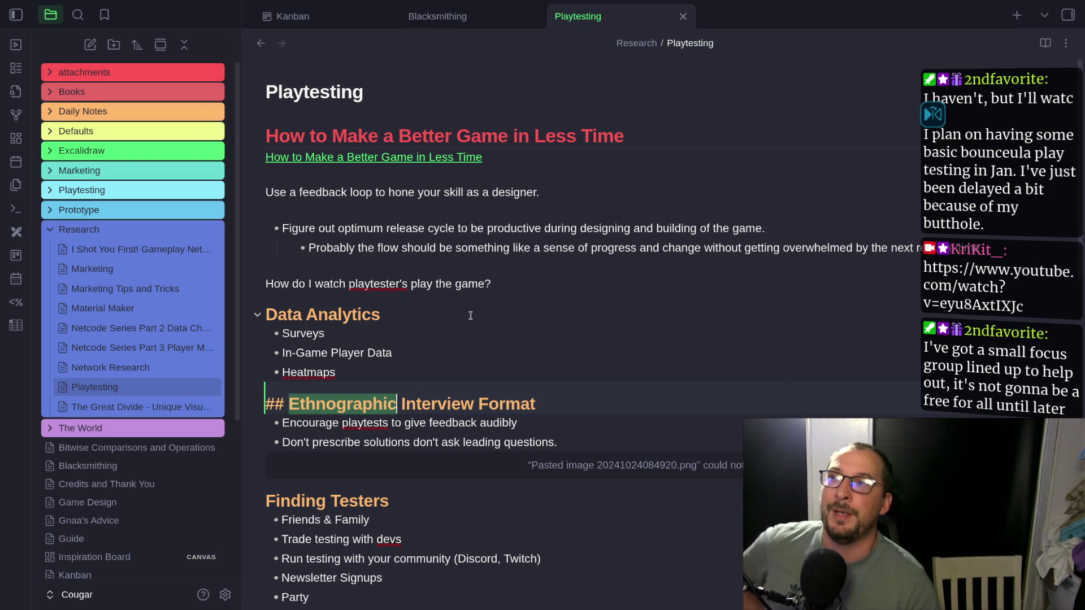
scroll(486, 322, down, 4)
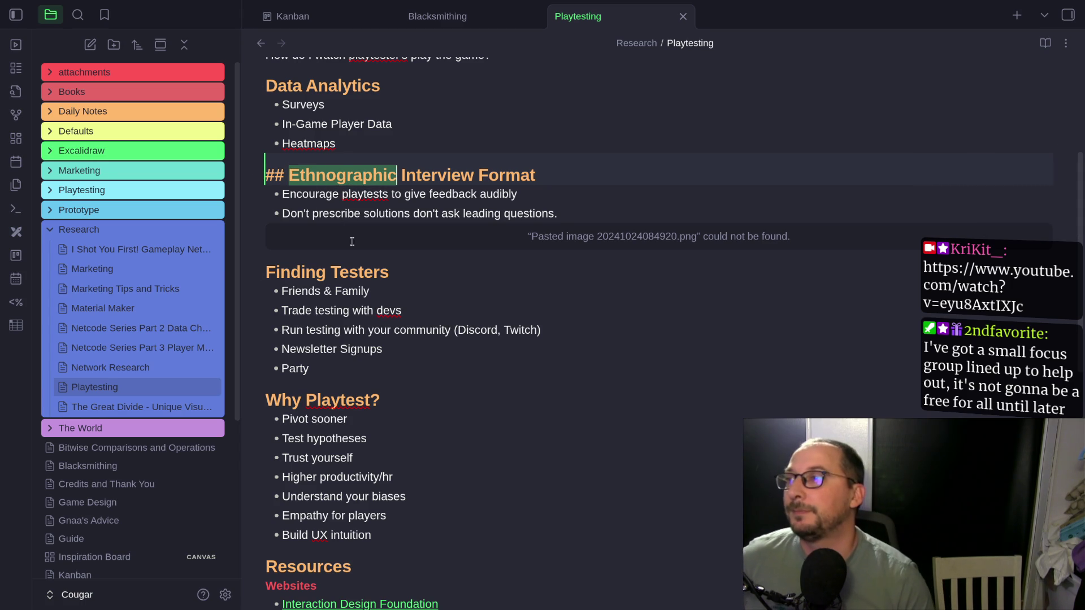
scroll(404, 351, down, 3)
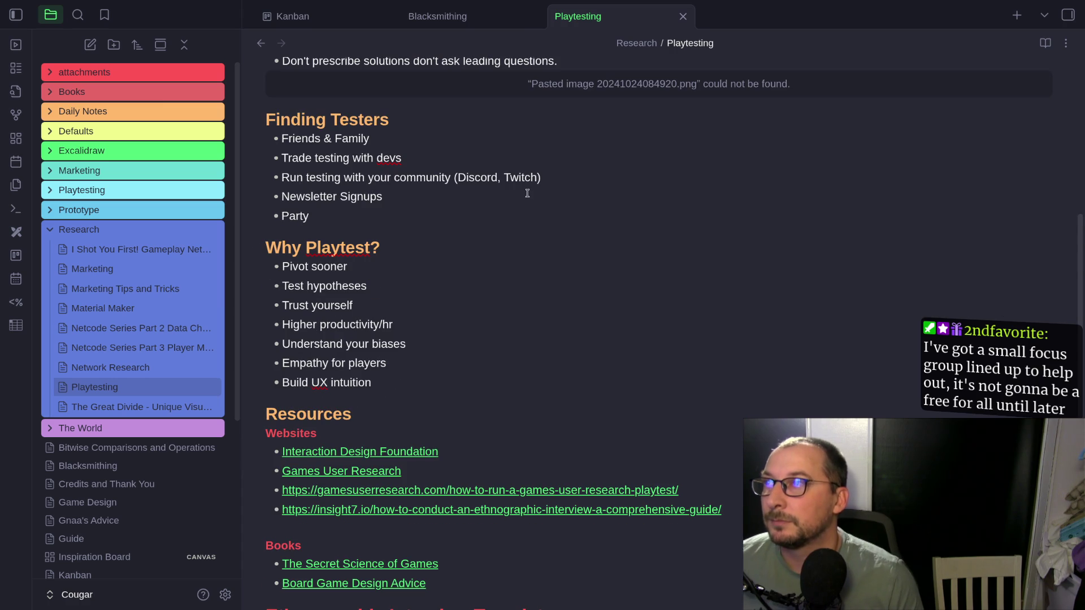
scroll(525, 189, down, 2)
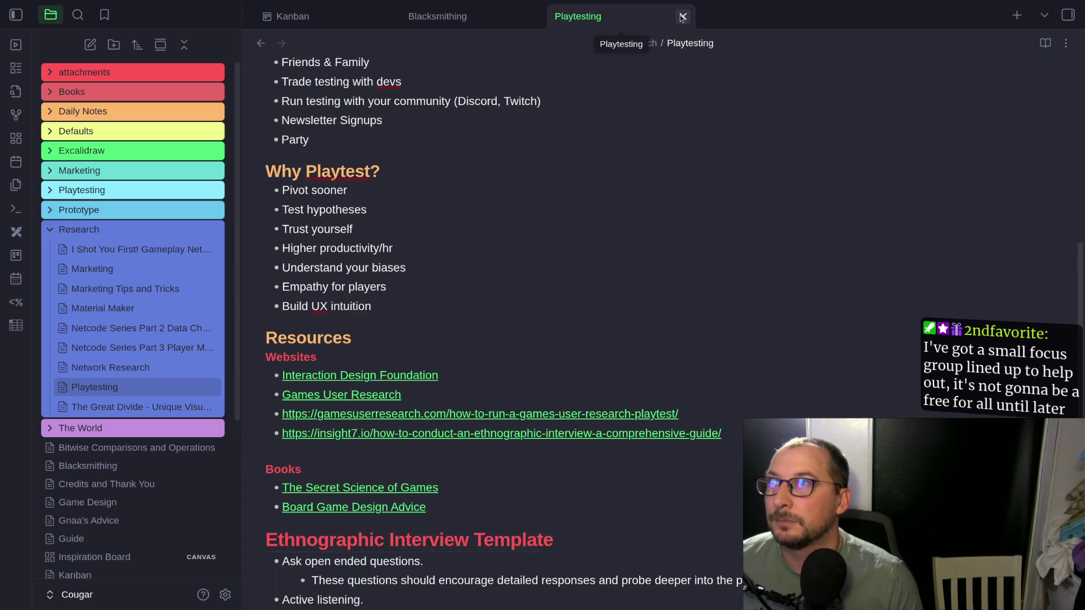
Step: Close the Playtesting tab and hide the left sidebar so the Blacksmithing note fills the window
click(682, 16)
click(17, 15)
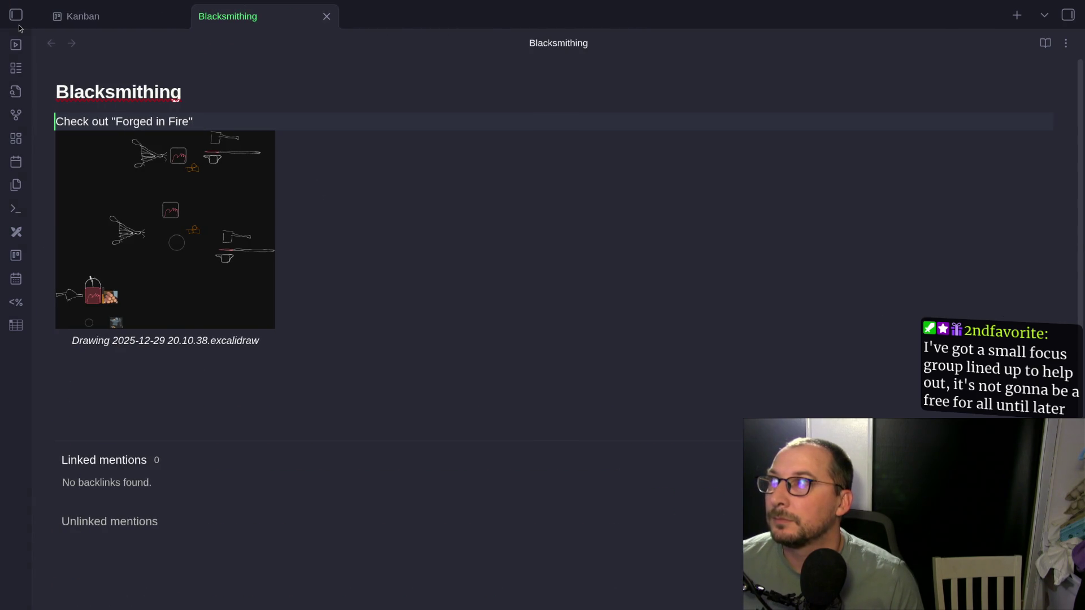
click(20, 16)
click(21, 16)
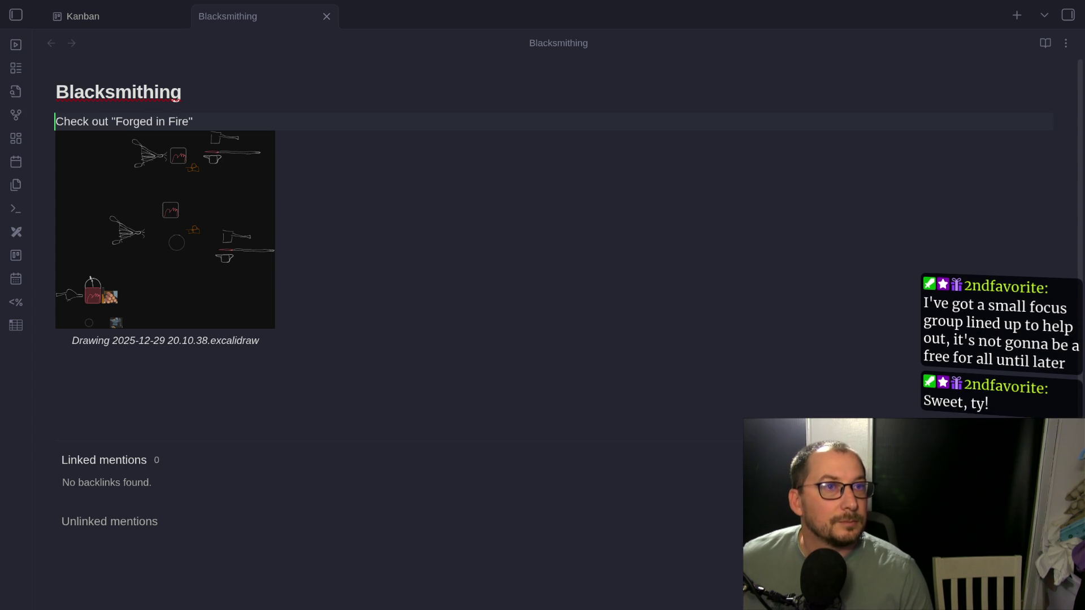
Step: Alt-Tab through the open windows to the Godot editor
key(alt+Tab)
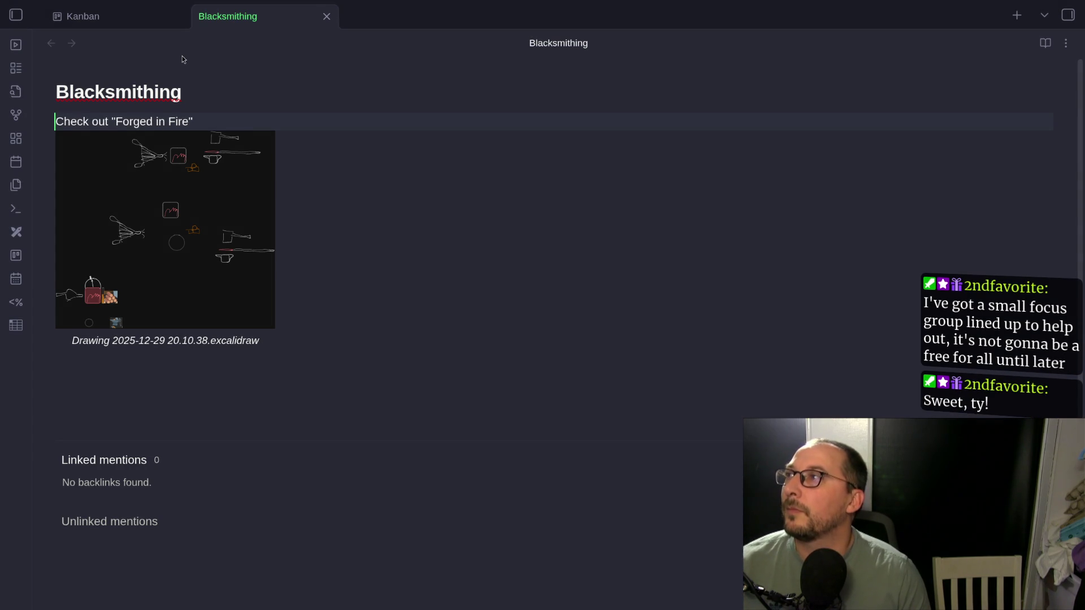
key(alt+Tab)
key(alt+Tab)
key(alt+Tab)
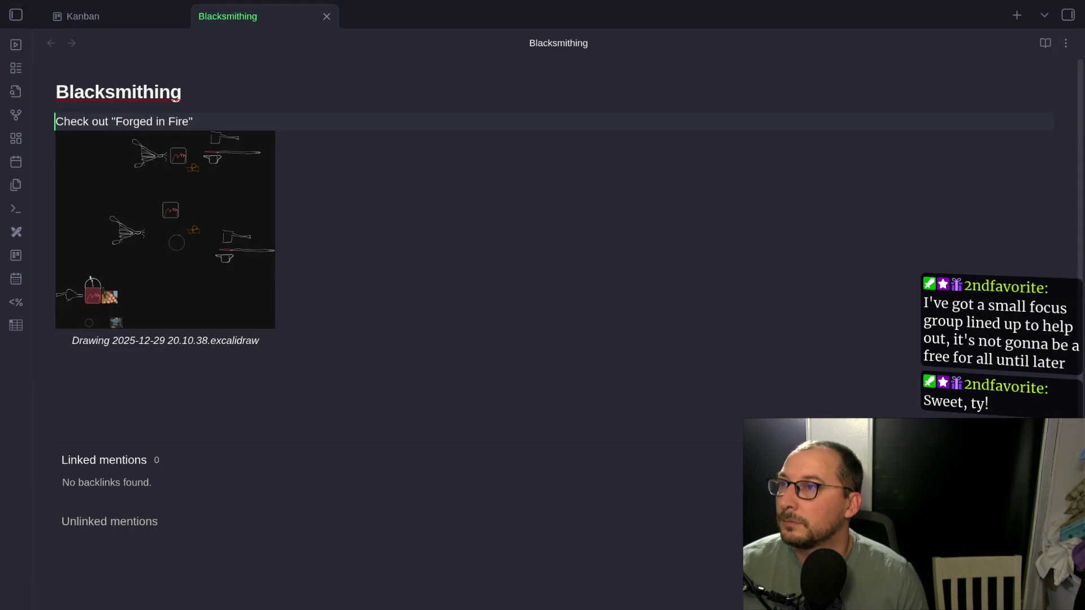
key(alt+Tab)
key(alt+Tab)
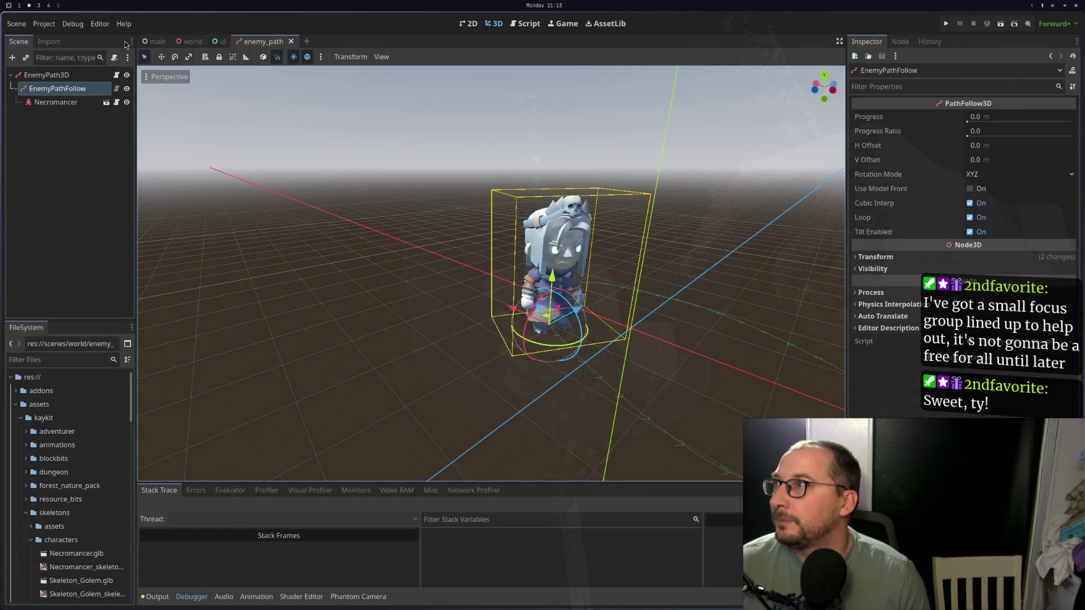
Step: Create a new 3D Scene and rename its root Node3D to 'Blacksmithing'
click(16, 23)
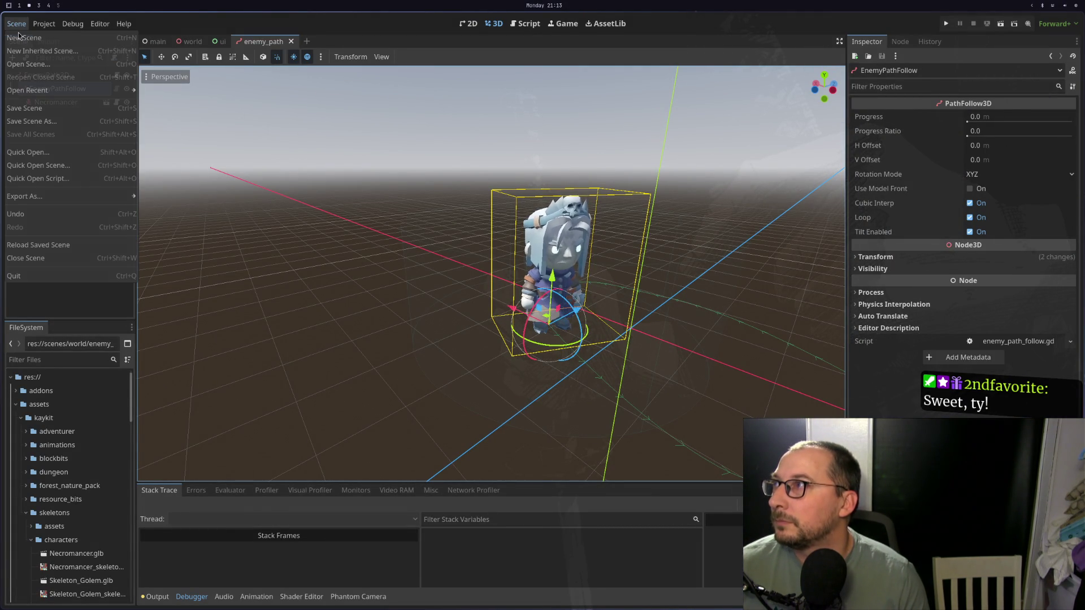
key(Escape)
key(ctrl+n)
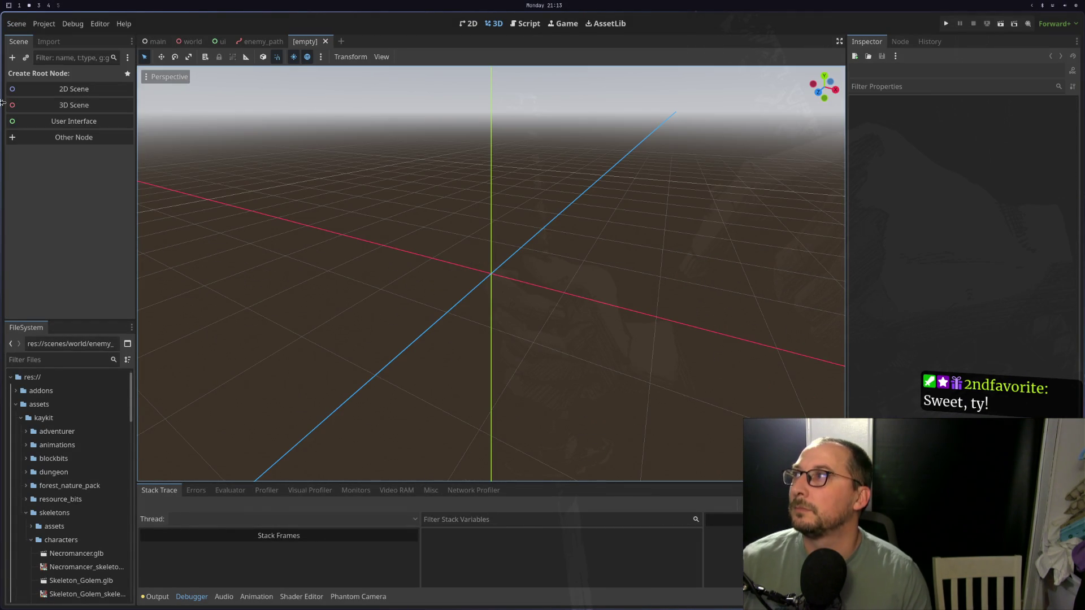
click(51, 106)
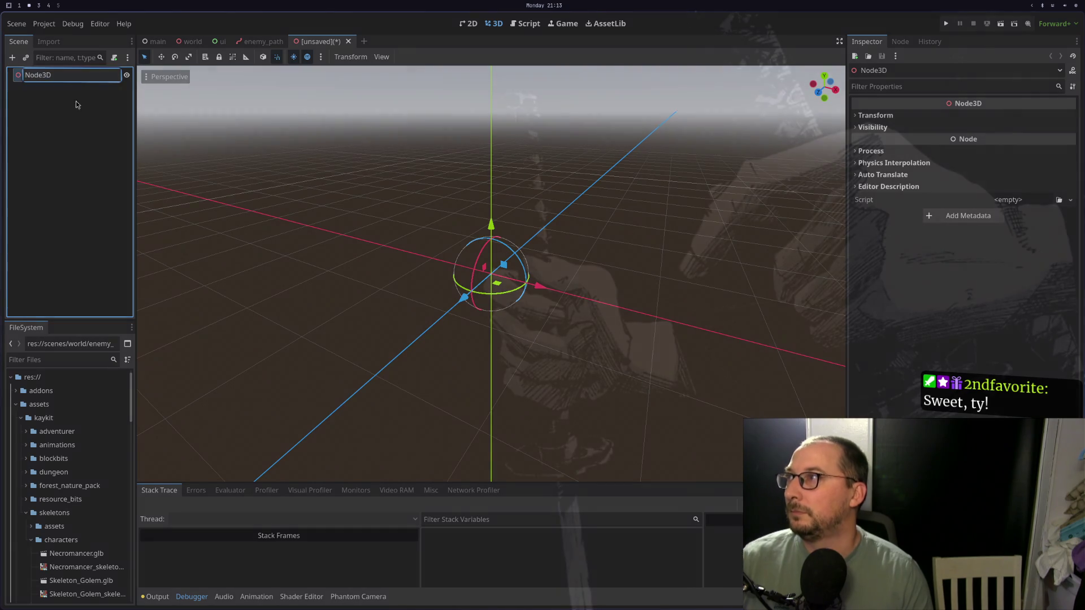
key(F2)
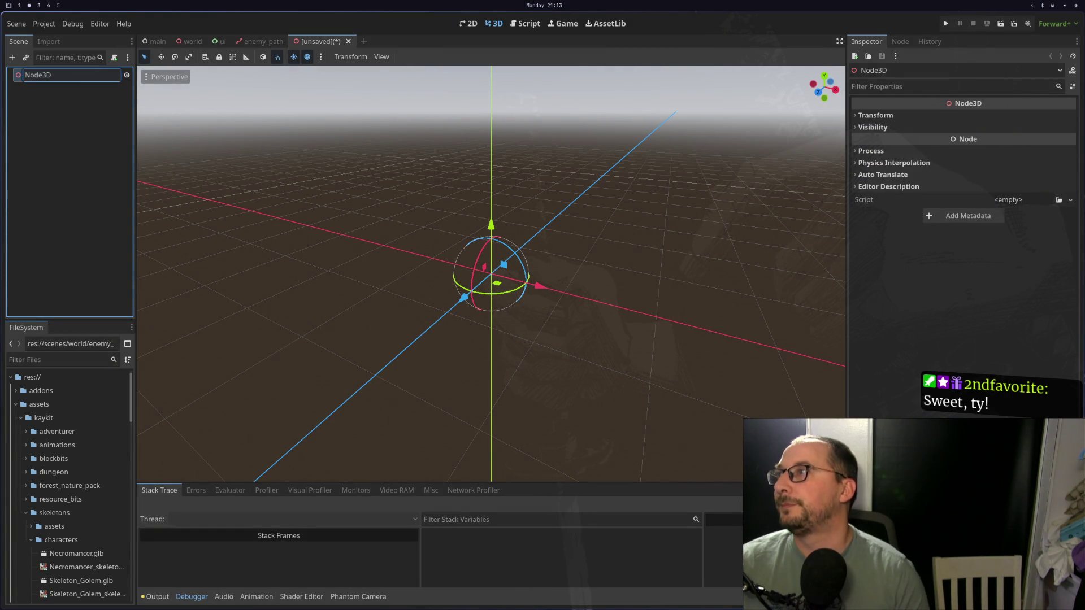
key(ctrl+a)
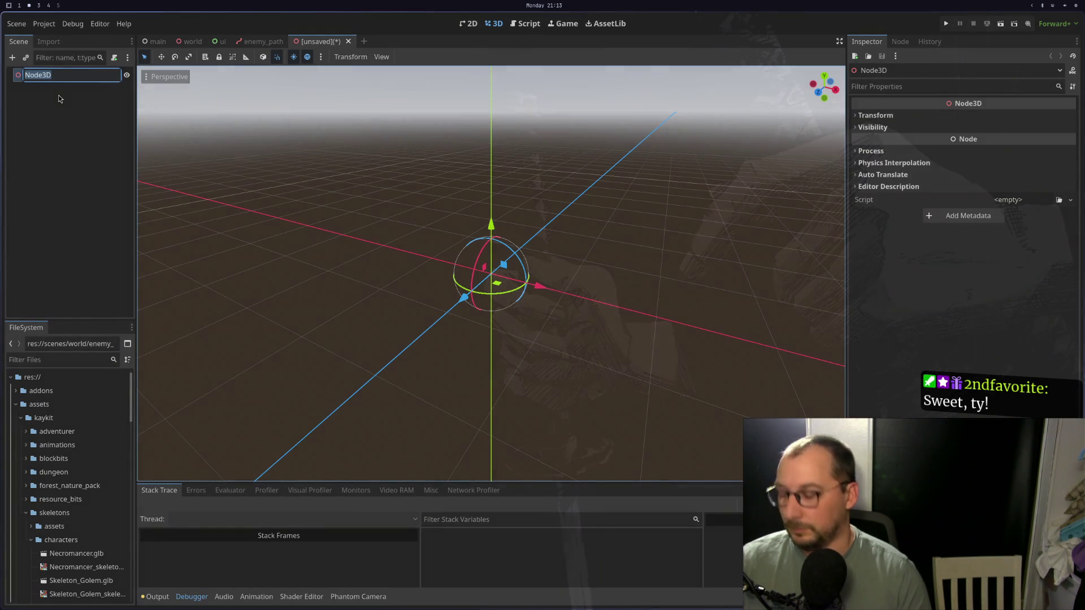
text(Blacksmi)
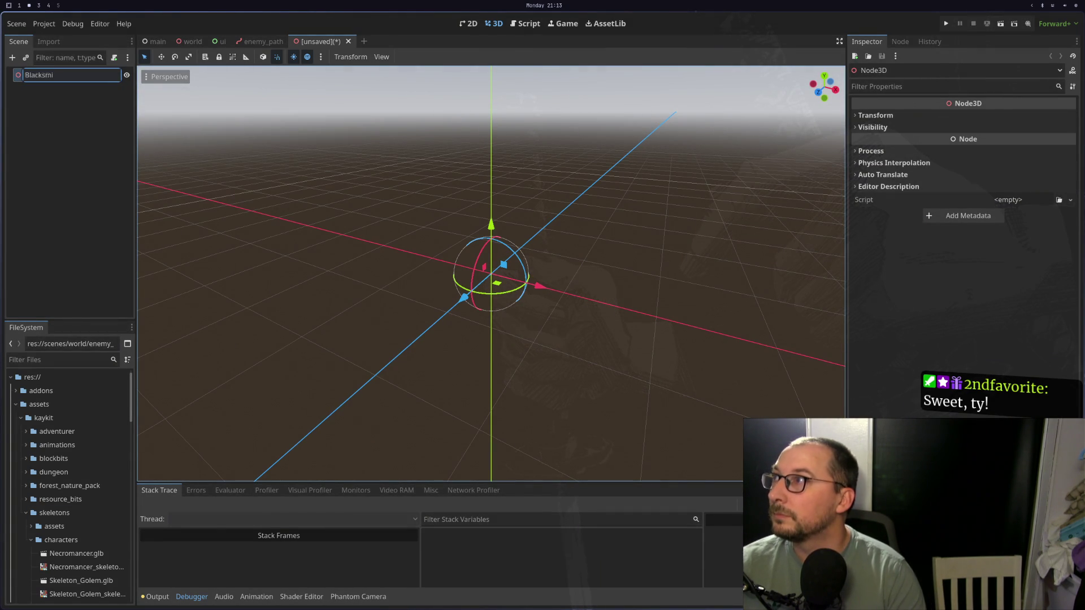
text(thing)
key(Return)
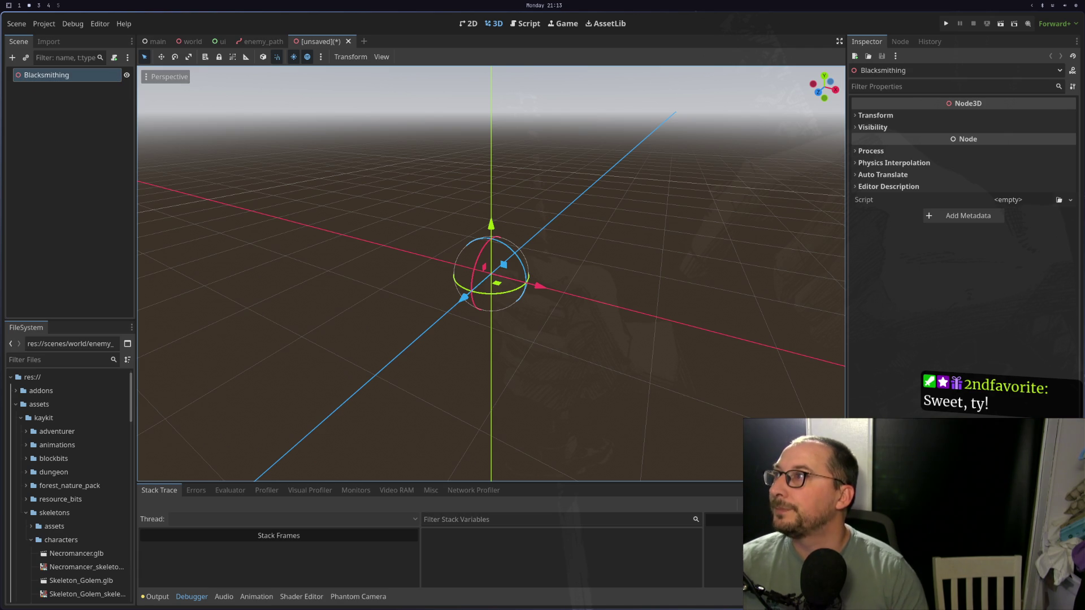
click(81, 77)
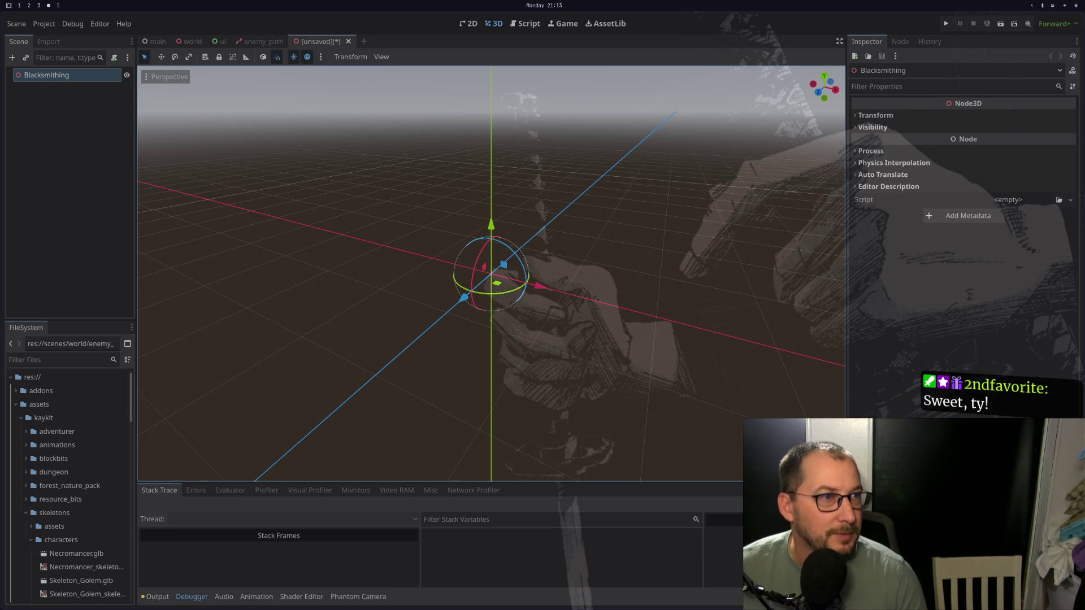
Step: Expand the blockbits folder and drag anvil.gltf into the viewport as anvil2
click(26, 514)
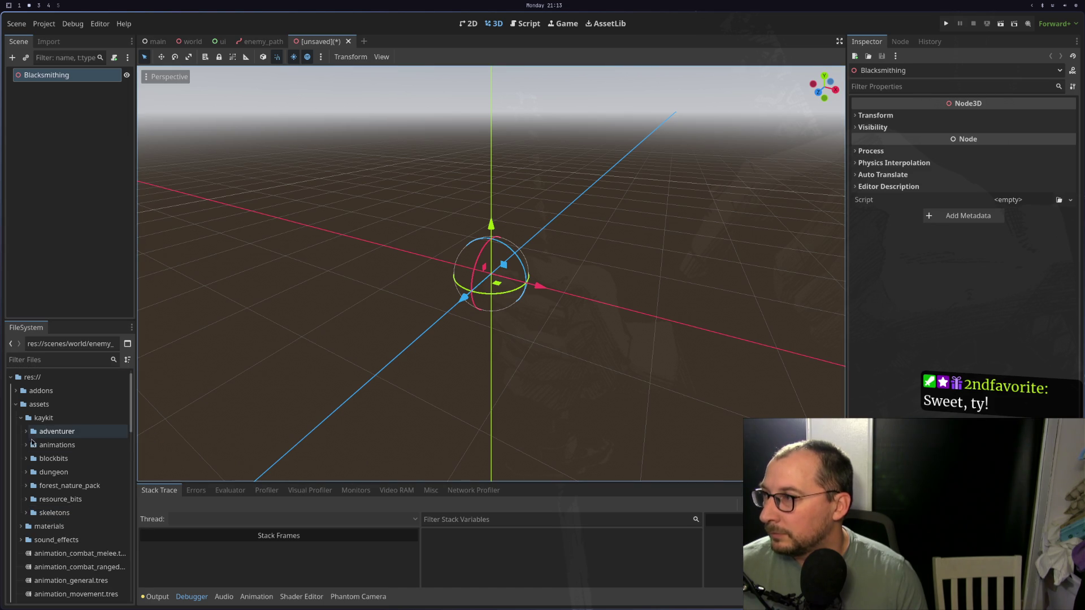
click(29, 446)
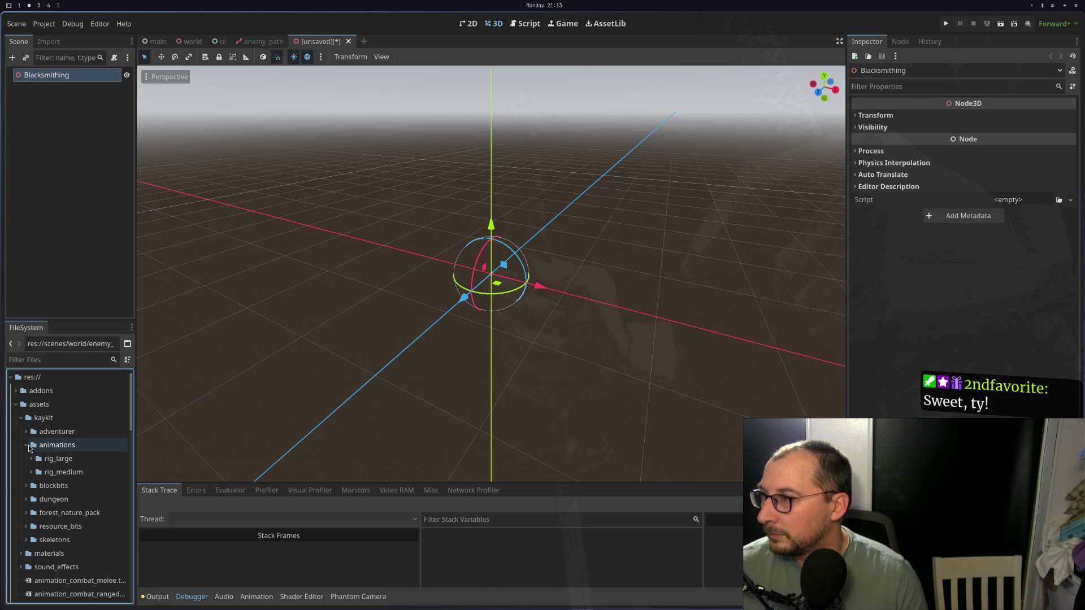
click(25, 446)
click(26, 458)
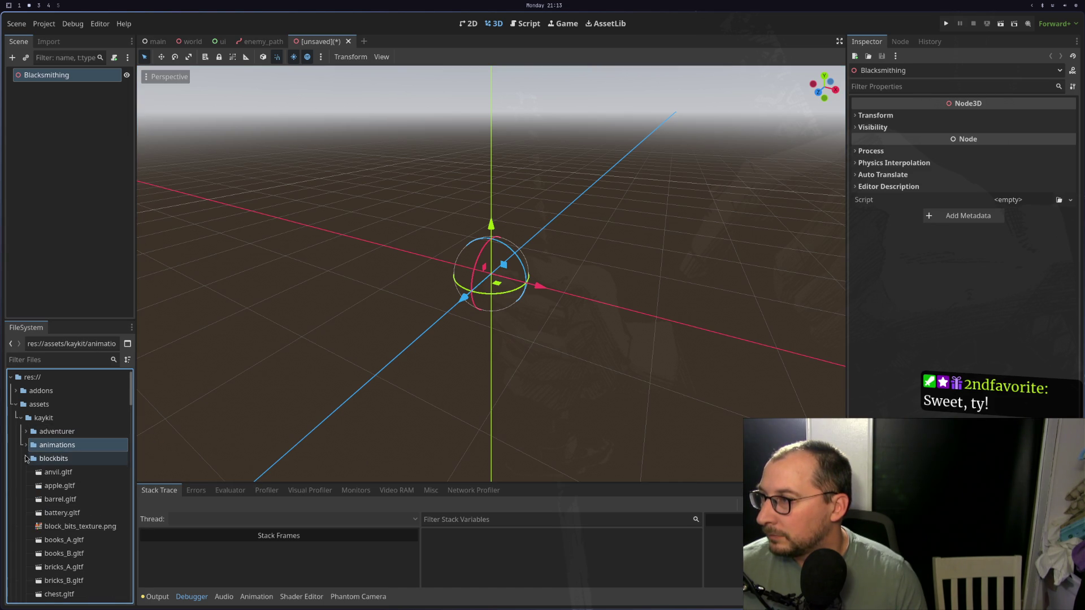
scroll(26, 458, down, 2)
mouse_move(56, 443)
mouse_down()
mouse_move(557, 373)
mouse_move(541, 368)
mouse_move(650, 493)
mouse_up()
scroll(490, 380, down, 5)
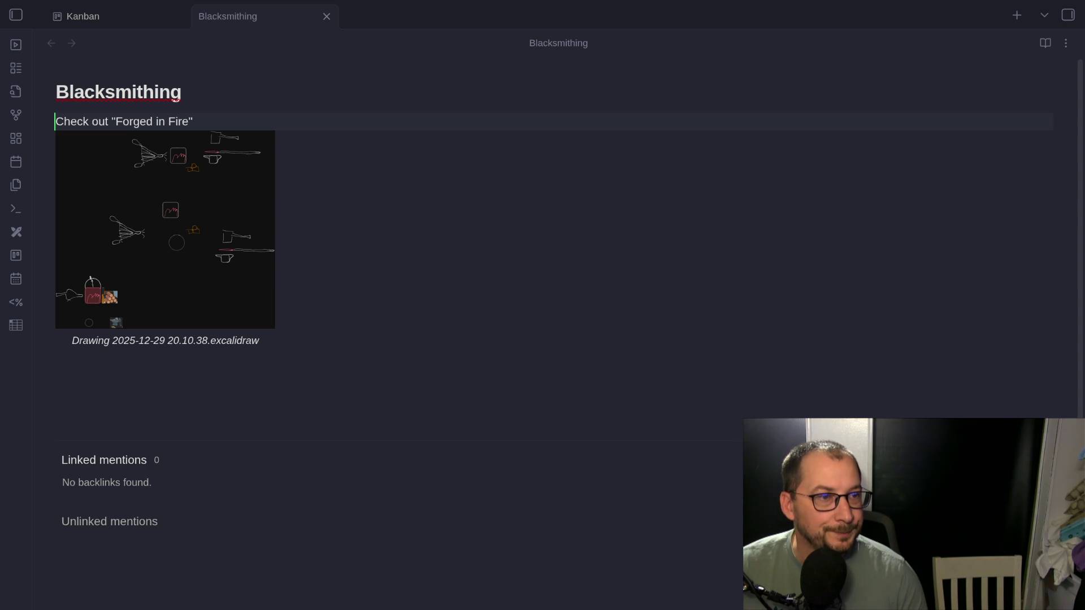
Step: Glance at Obsidian, return to Godot and collapse the blockbits folder
click(360, 279)
key(alt+Tab)
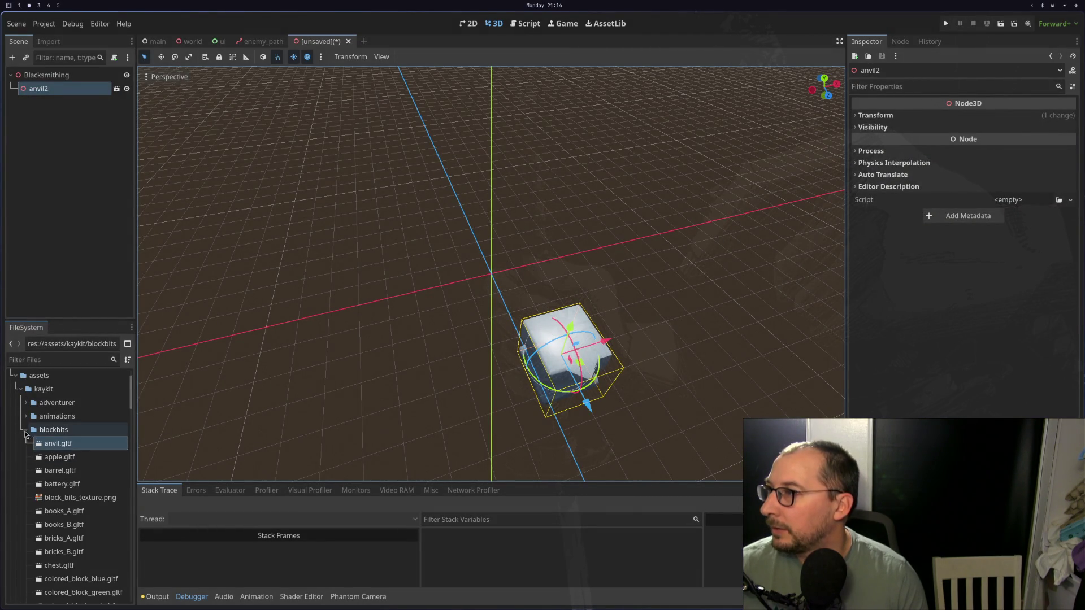
click(26, 430)
Step: Open resource_bits and preview the Pallet_Wood_Covered_A, Pallet_Wood and Wood_Log_A models
double_click(32, 470)
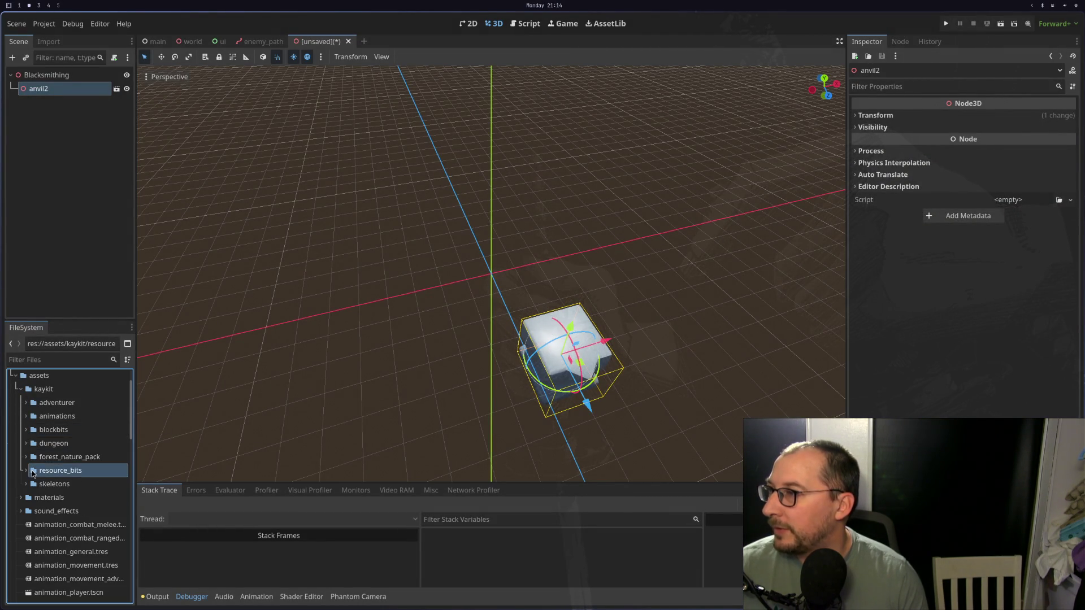
scroll(73, 428, down, 10)
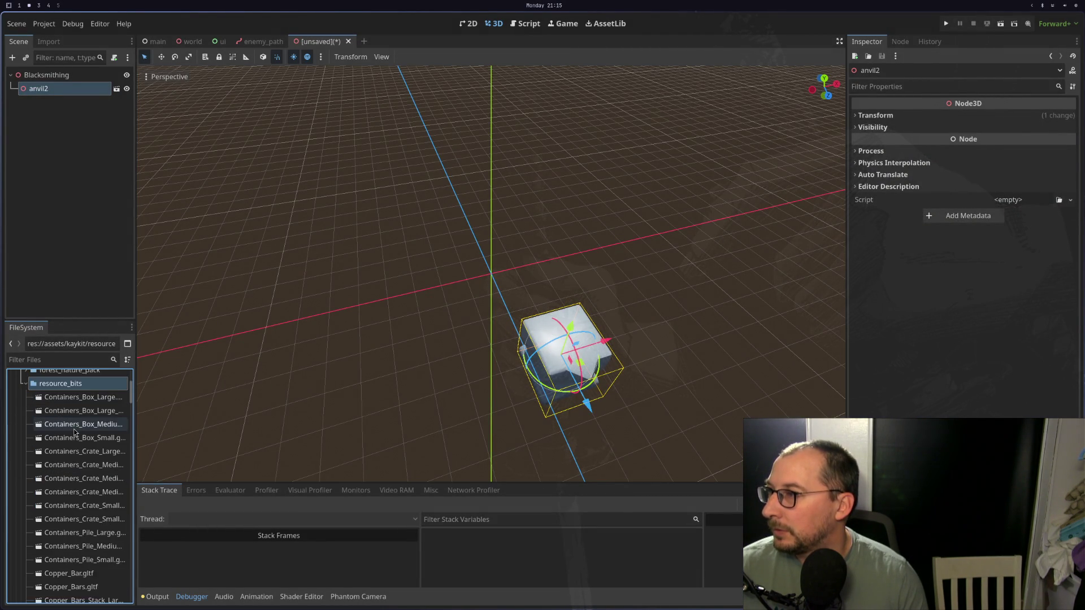
scroll(73, 429, down, 10)
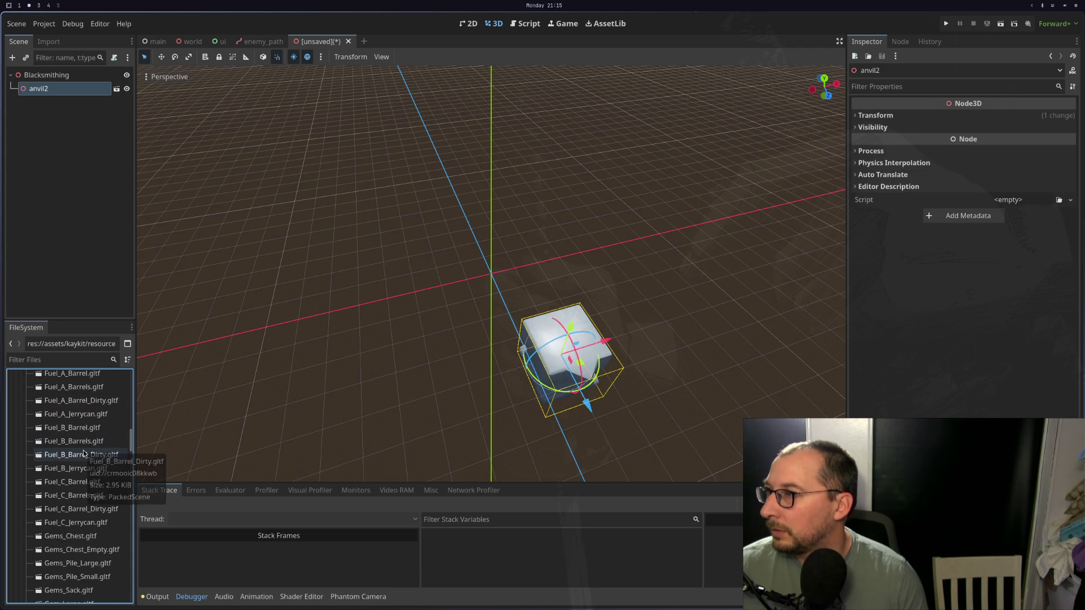
scroll(91, 494, down, 10)
scroll(91, 494, down, 6)
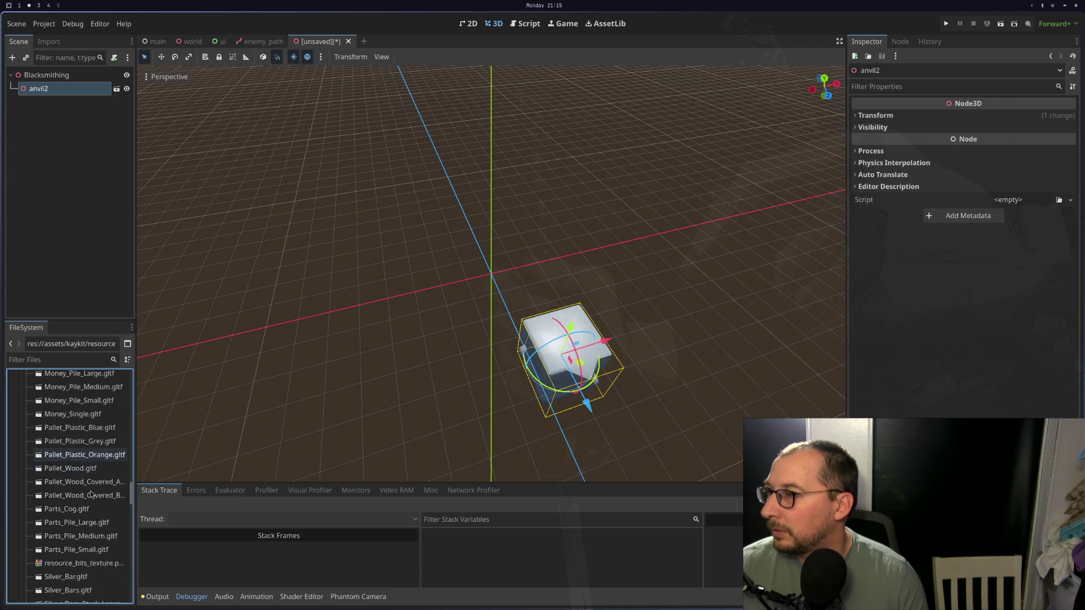
double_click(76, 453)
key(Escape)
double_click(68, 436)
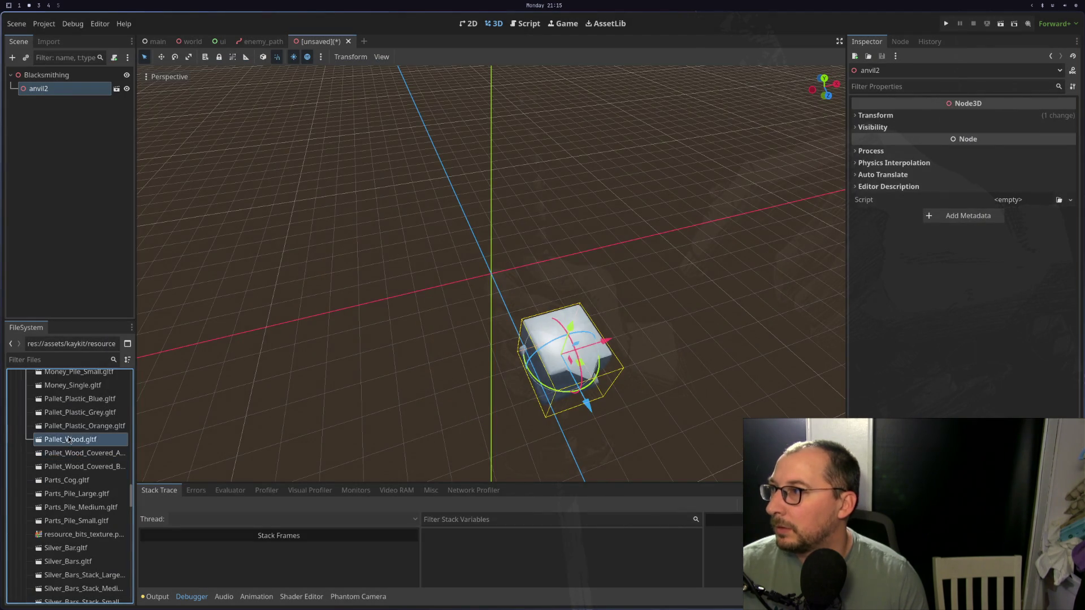
key(Escape)
scroll(79, 458, down, 6)
scroll(82, 463, down, 4)
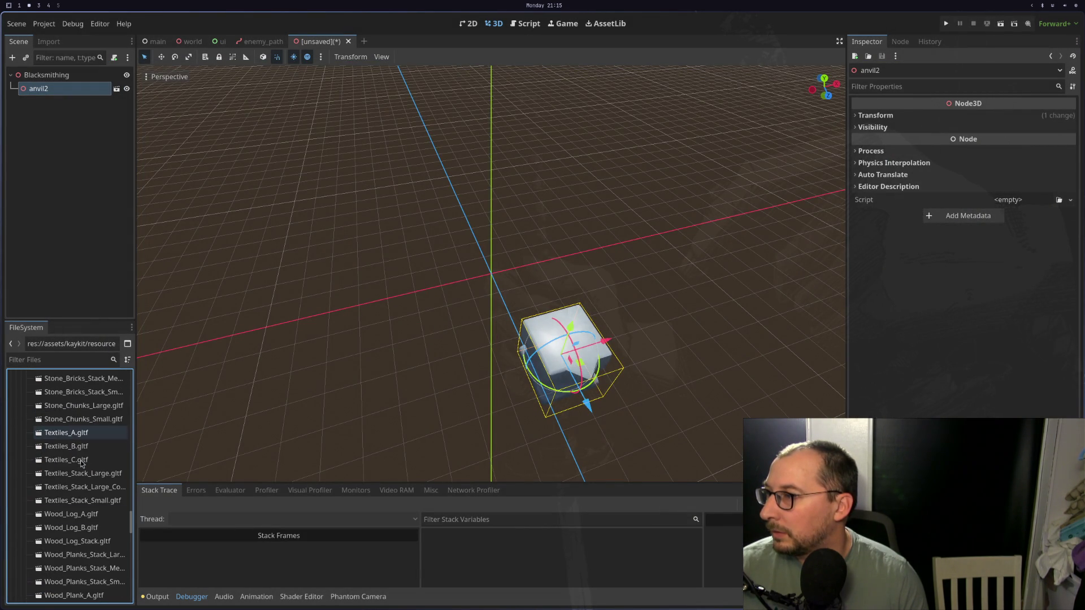
double_click(91, 512)
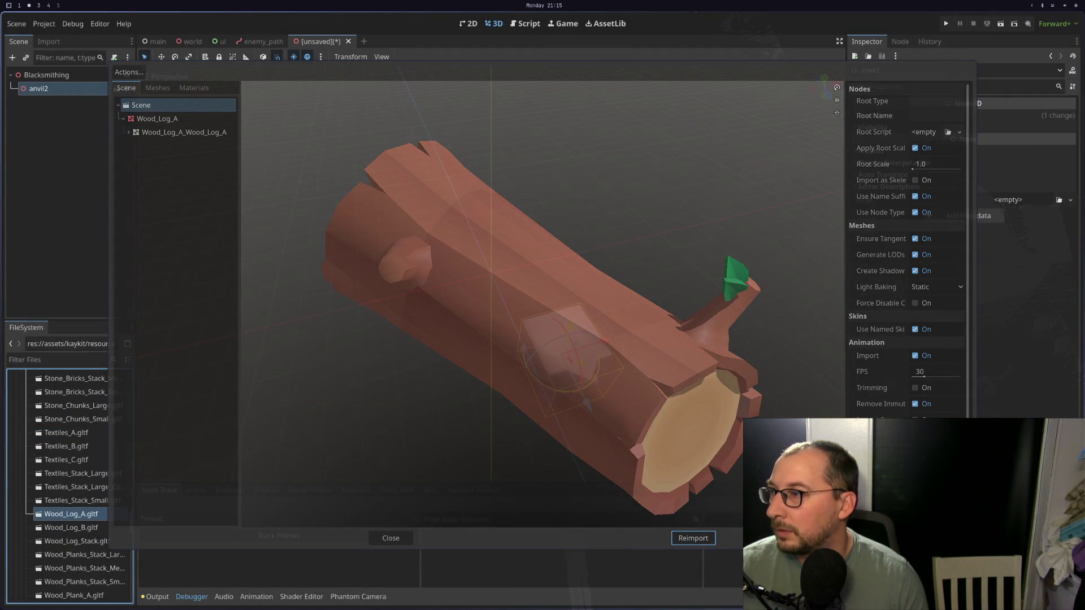
key(Escape)
Step: Drag Wood_Log_Stack.gltf into the scene and move it along X away from the anvil
mouse_move(83, 539)
mouse_down()
mouse_move(586, 148)
mouse_move(506, 285)
mouse_up()
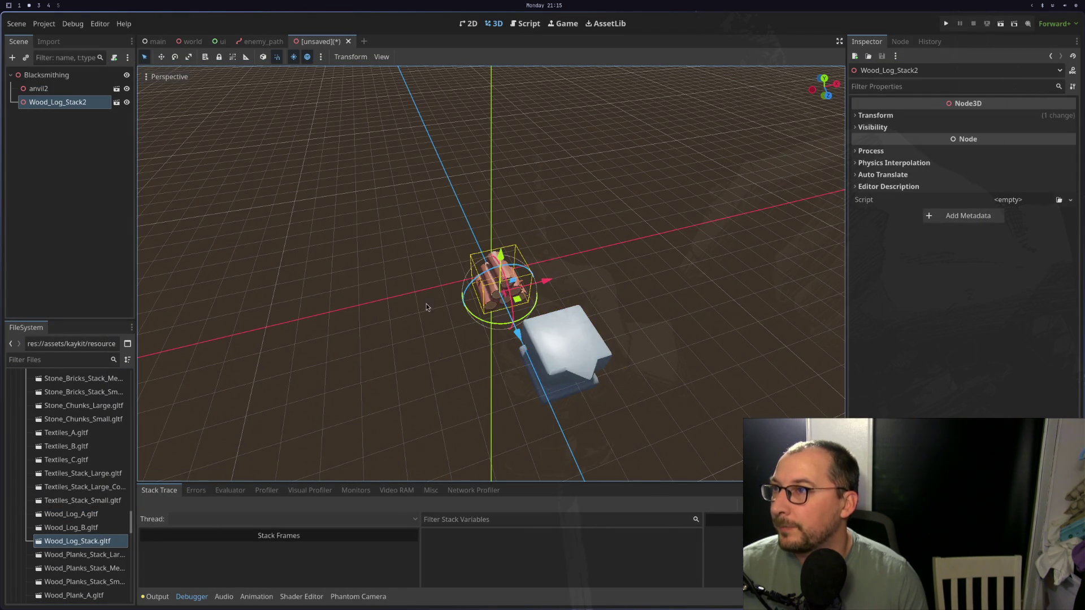
key(f)
key(g)
key(x)
click(802, 291)
click(534, 353)
key(f)
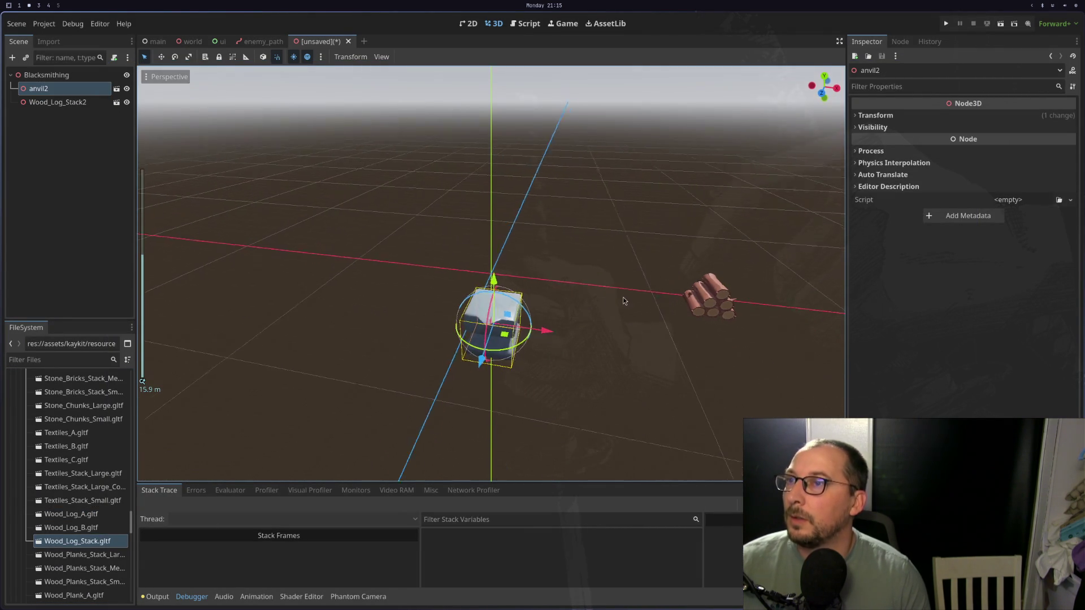
Step: Add a MeshInstance3D child node under the Blacksmithing root
right_click(32, 77)
click(56, 82)
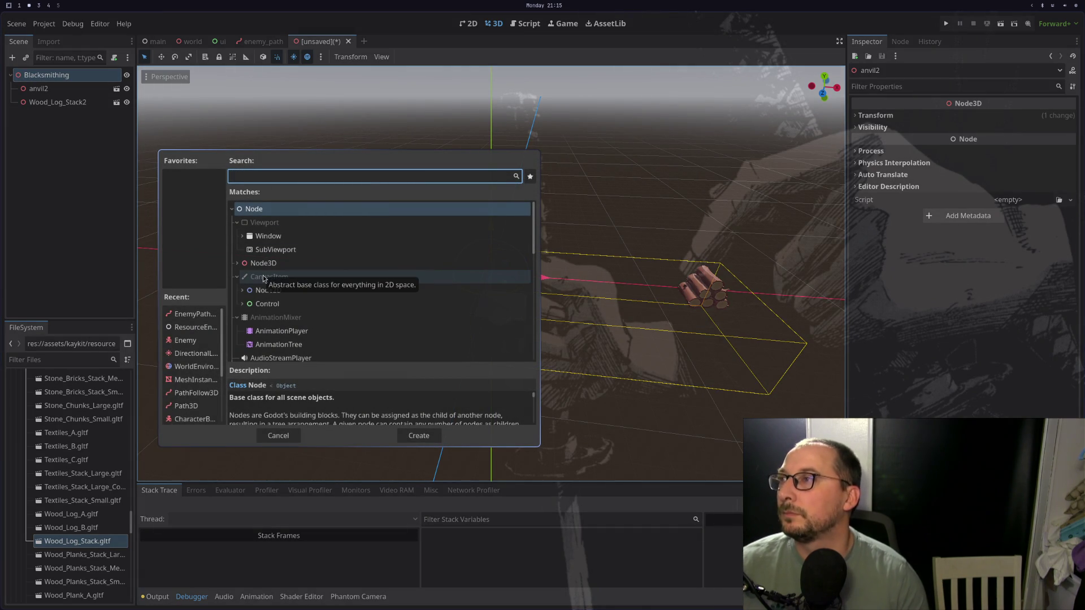
text(mesh)
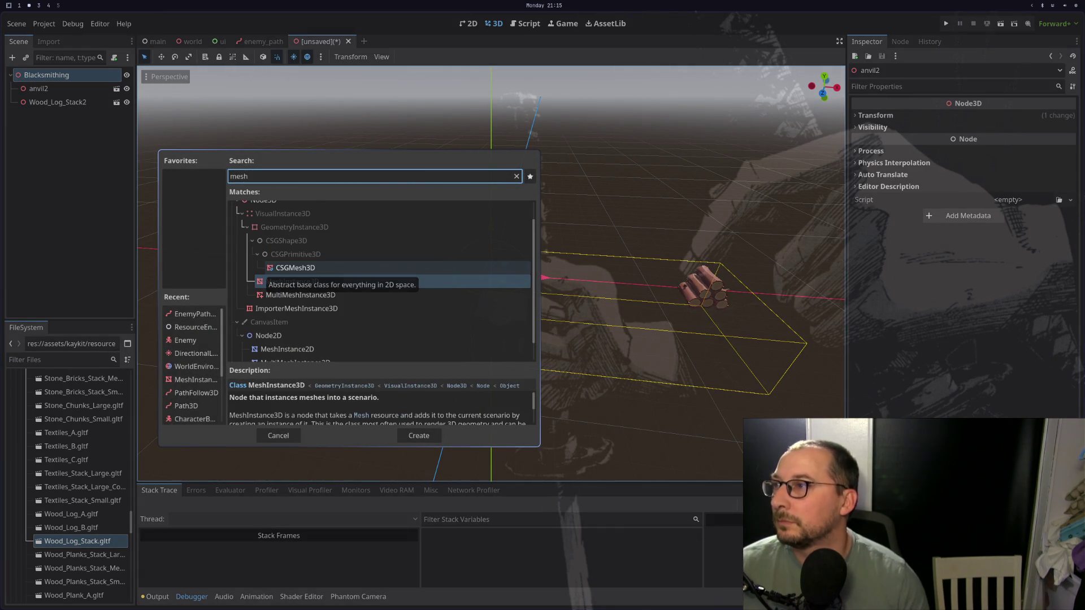
scroll(327, 316, up, 2)
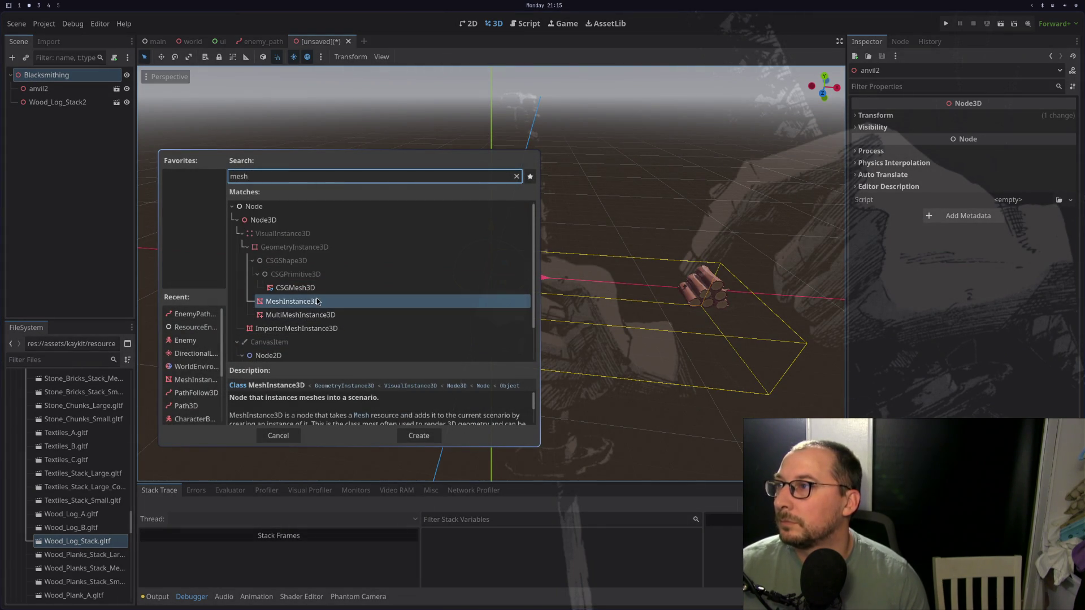
double_click(318, 302)
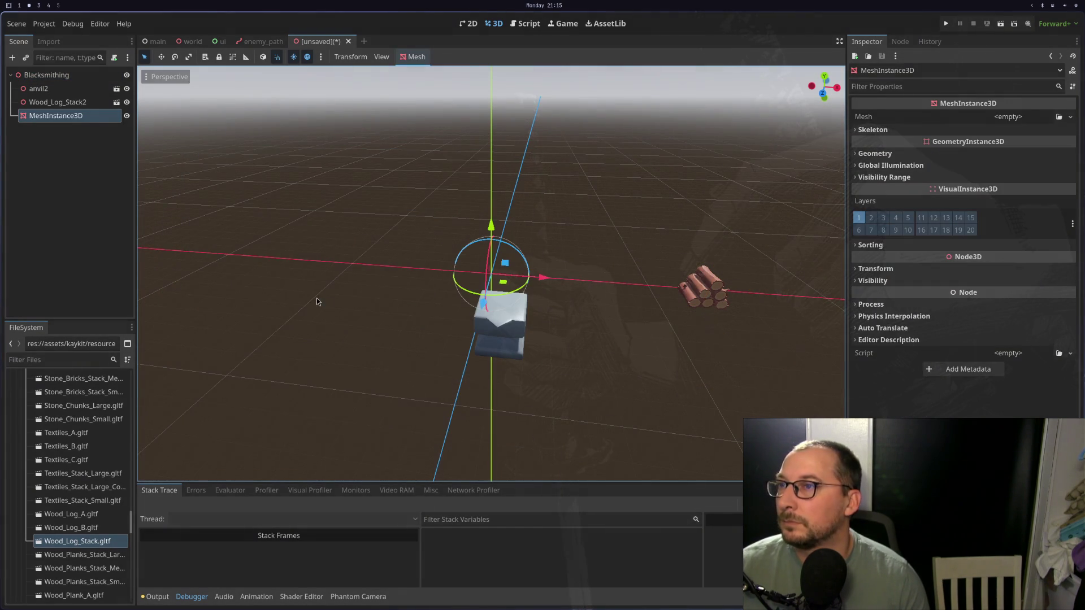
Step: Give it a BoxMesh of size 2 × 2 × 2 m and lift it upward along Y
click(1009, 116)
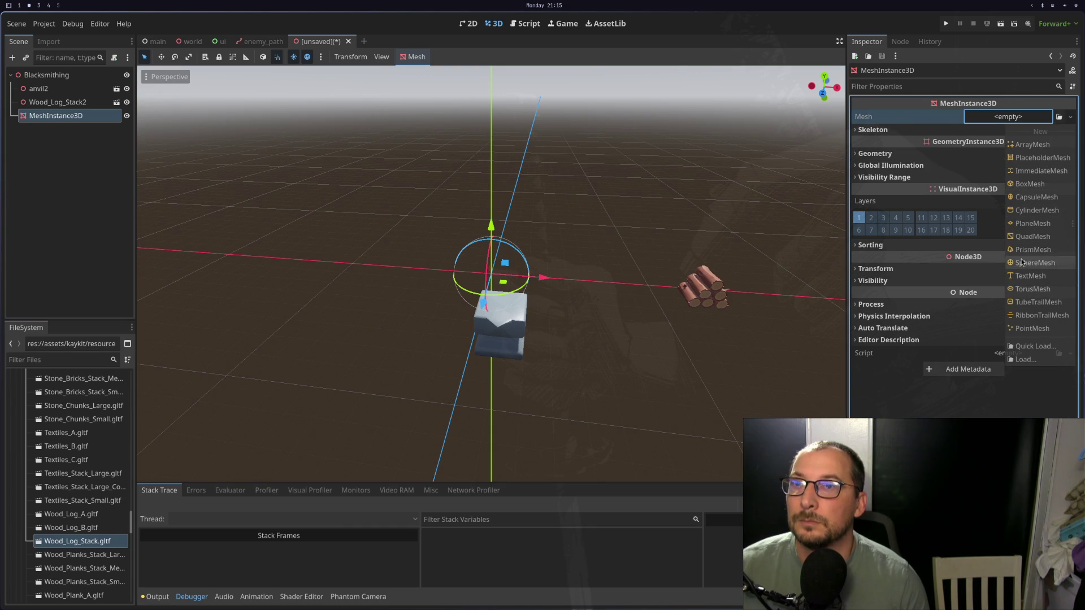
click(1046, 182)
scroll(496, 291, up, 5)
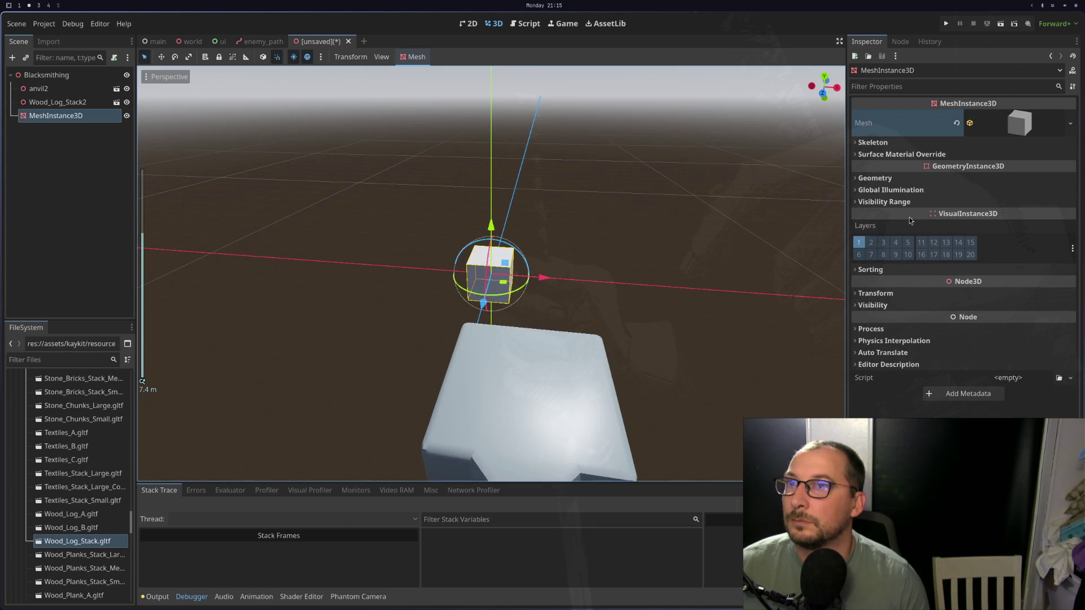
click(1032, 117)
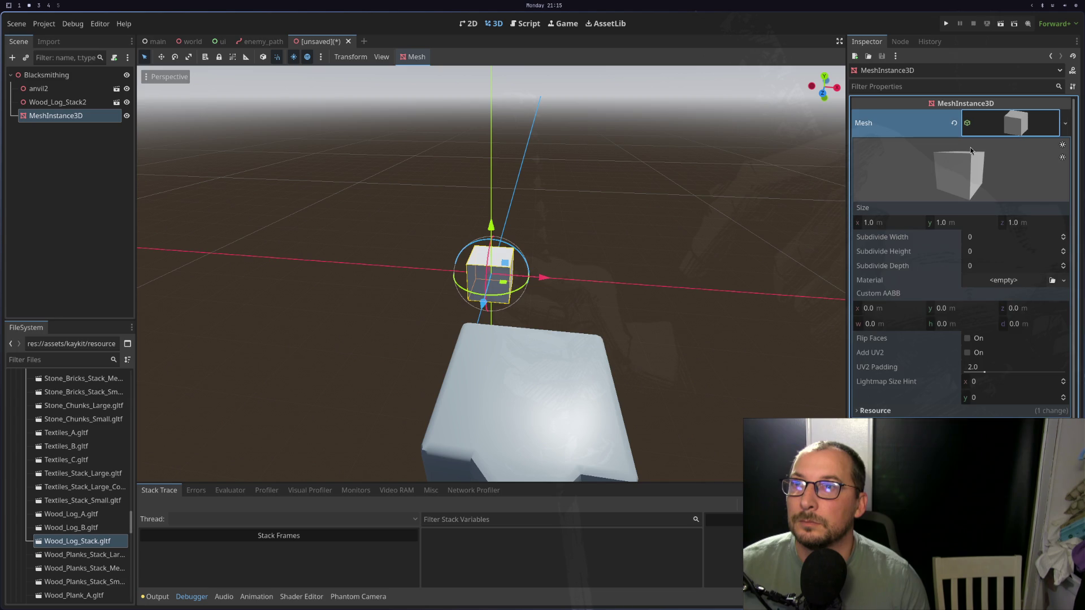
click(881, 222)
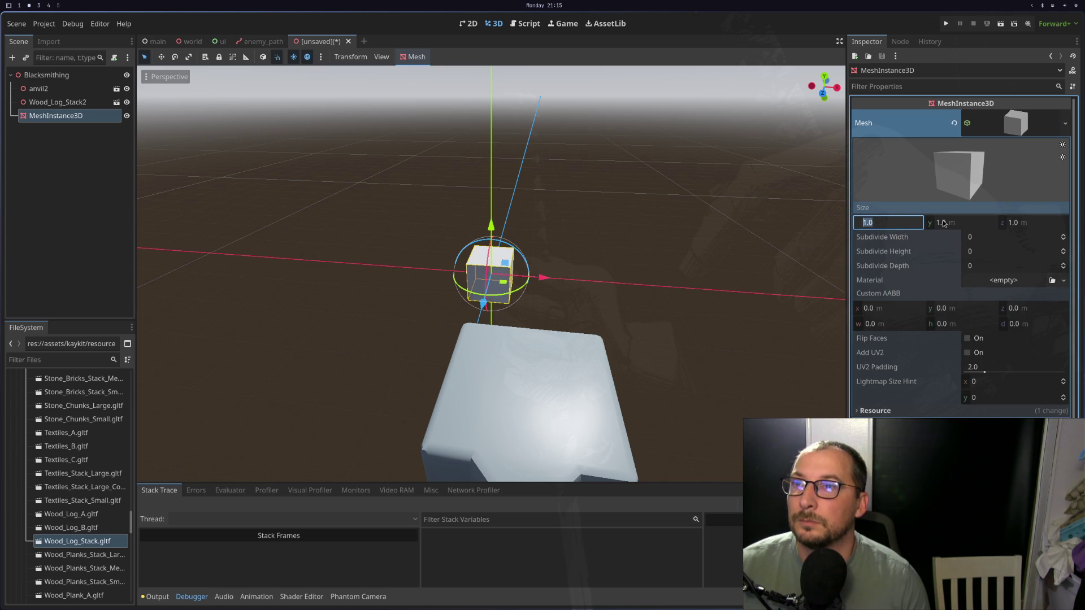
text(2)
key(Tab)
text(2)
key(Tab)
text(2)
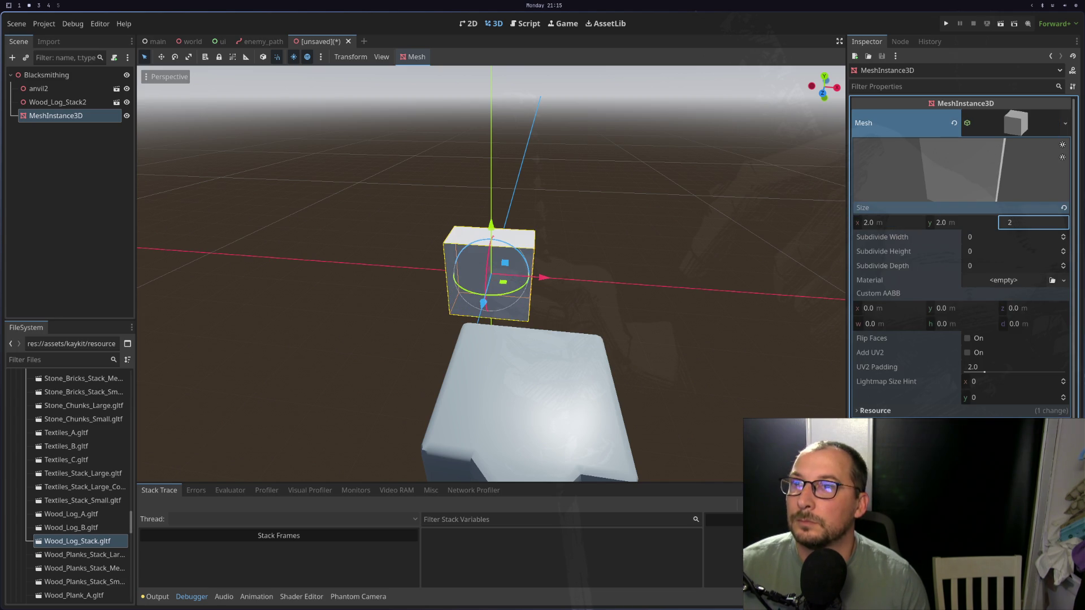
key(Tab)
drag(491, 252, 491, 215)
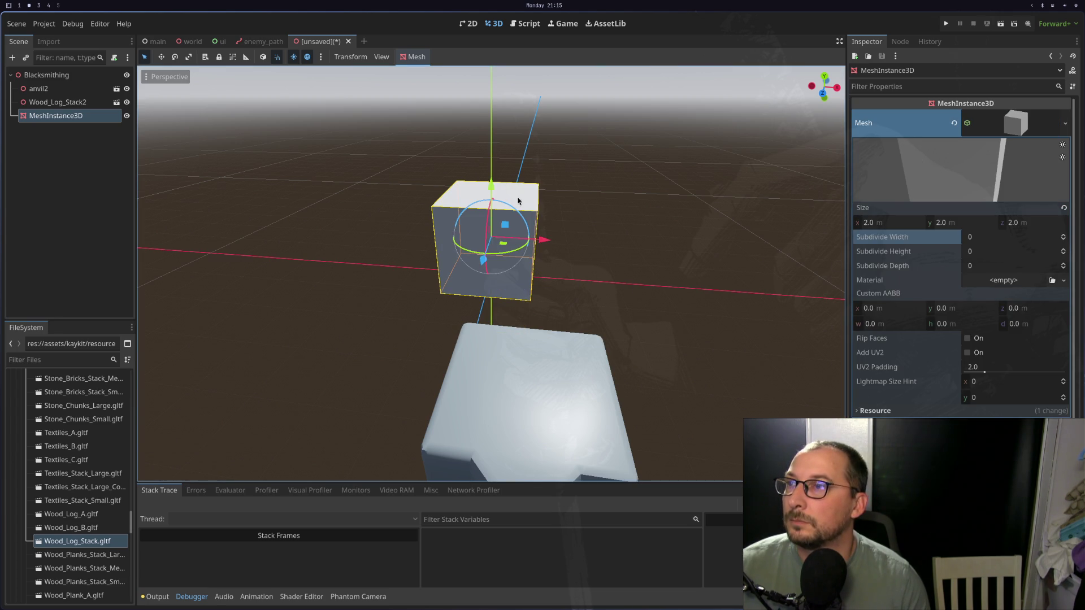
Step: Slide the cube along Z and 3 units along X to sit beside the log stack
scroll(771, 285, down, 3)
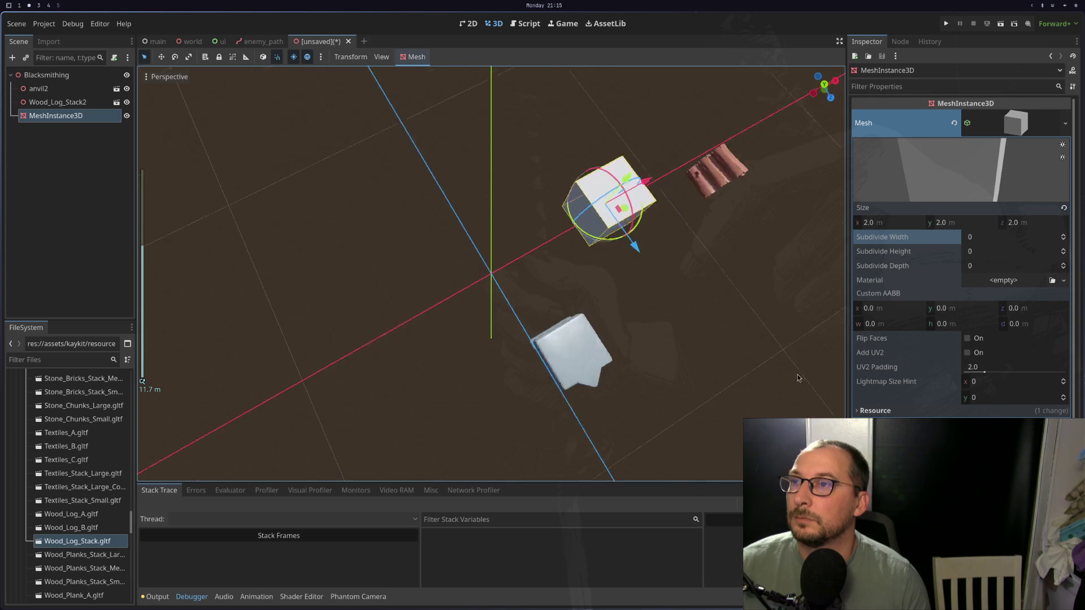
mouse_move(572, 219)
mouse_down()
mouse_move(623, 235)
mouse_move(477, 256)
mouse_up()
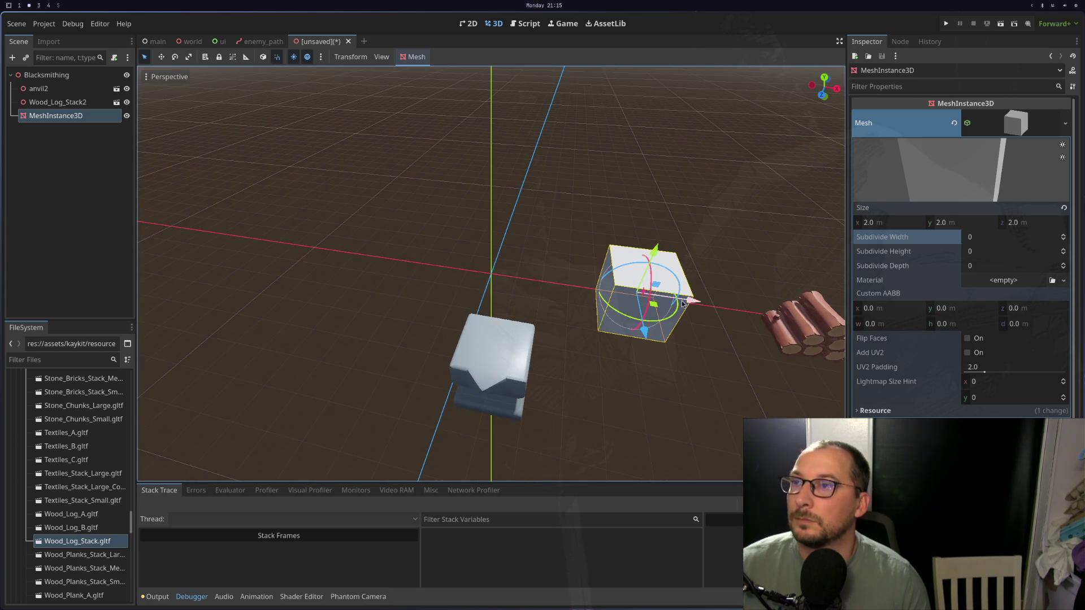
drag(670, 302, 790, 308)
scroll(790, 308, down, 5)
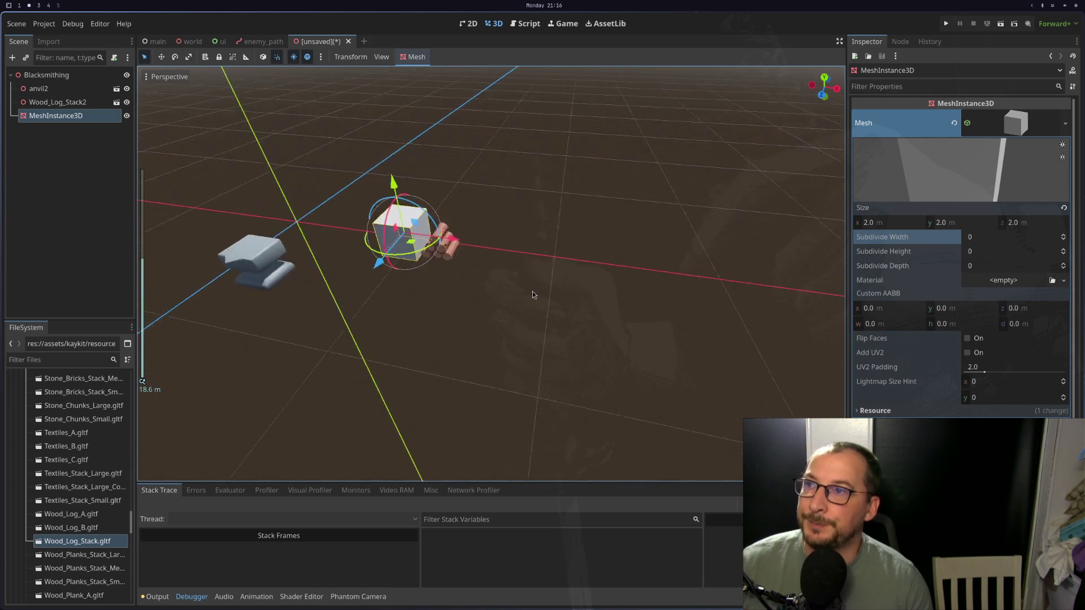
scroll(649, 300, up, 3)
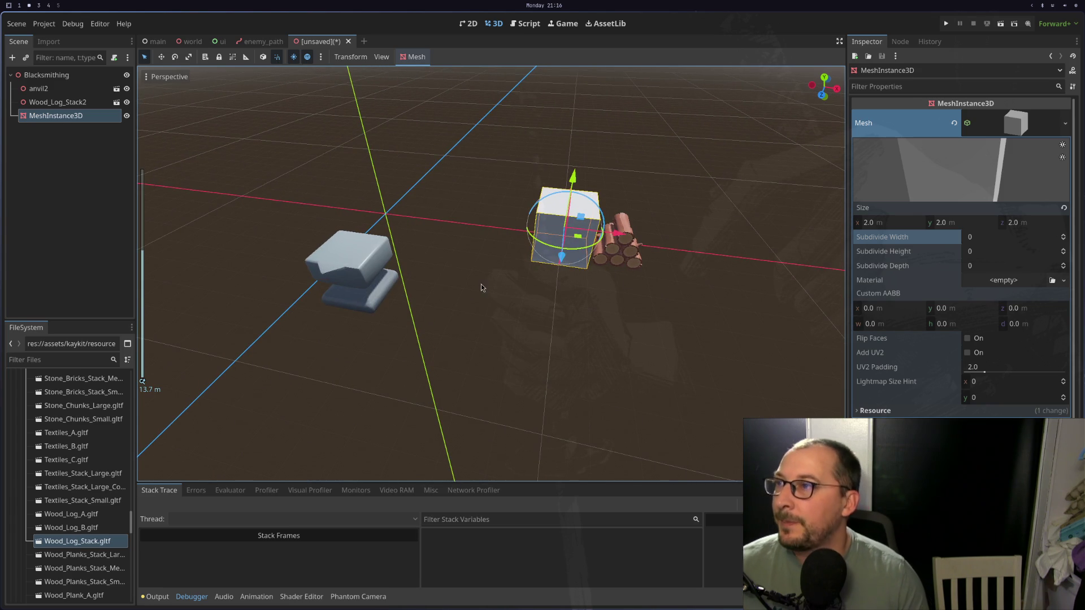
Step: Move anvil2 10 units along X, then switch to the Obsidian Blacksmithing note
click(335, 281)
key(g)
key(x)
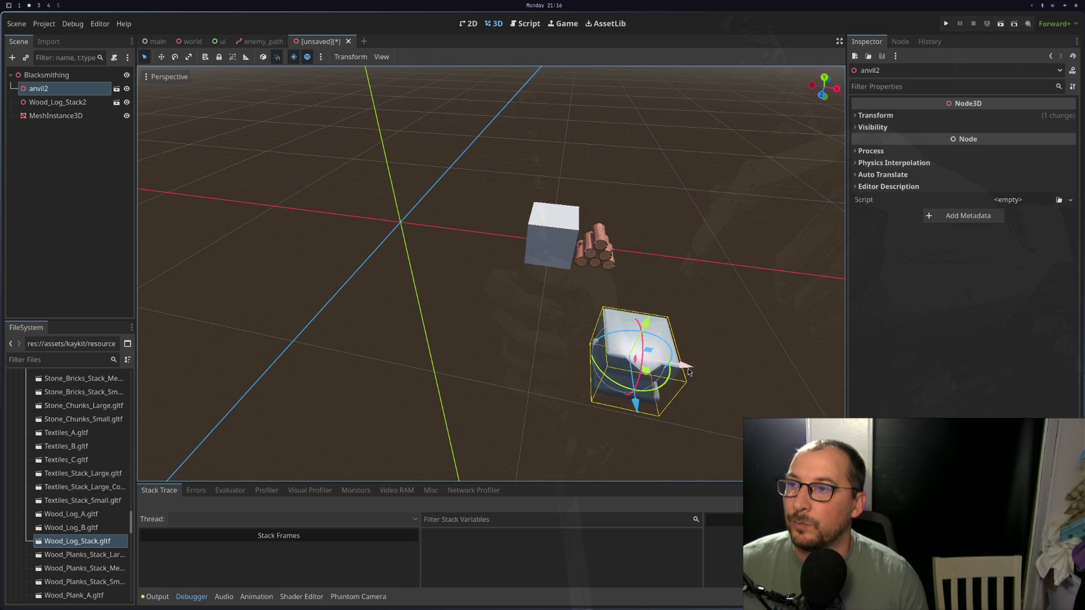
click(706, 374)
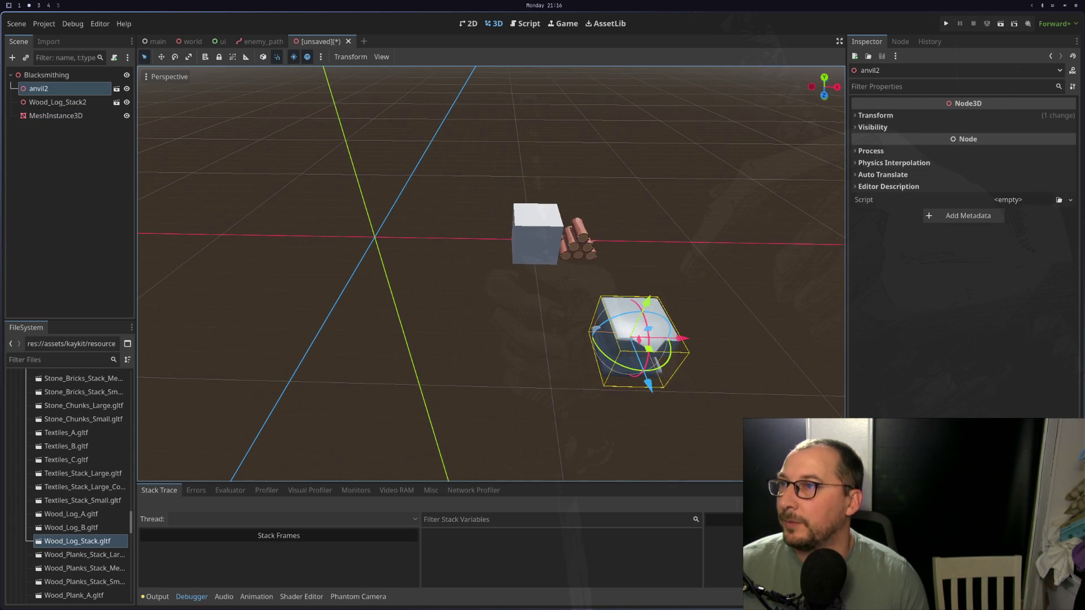
scroll(99, 506, down, 3)
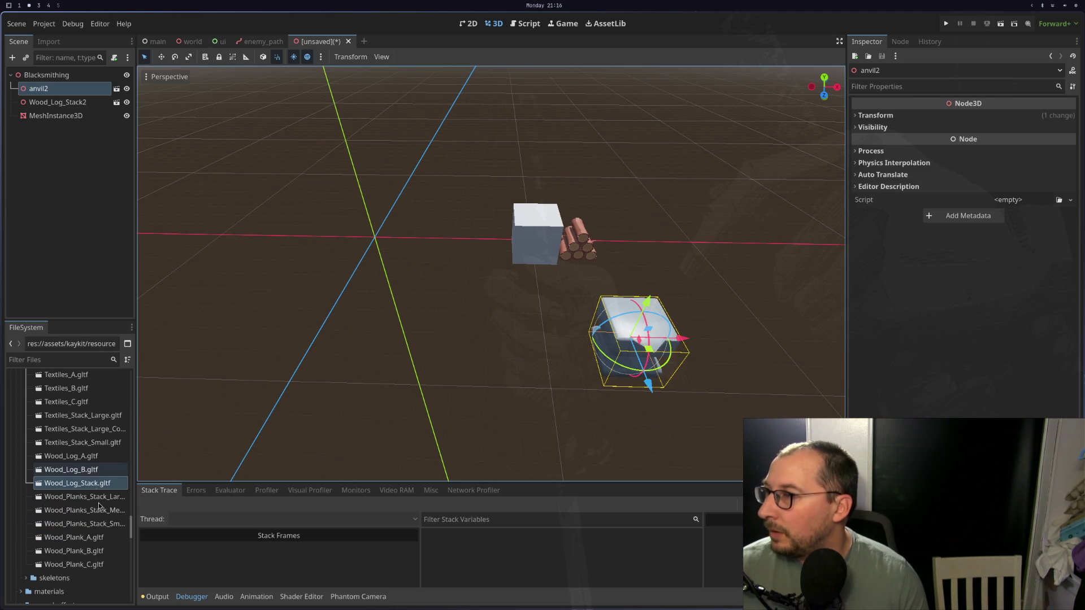
key(super+2)
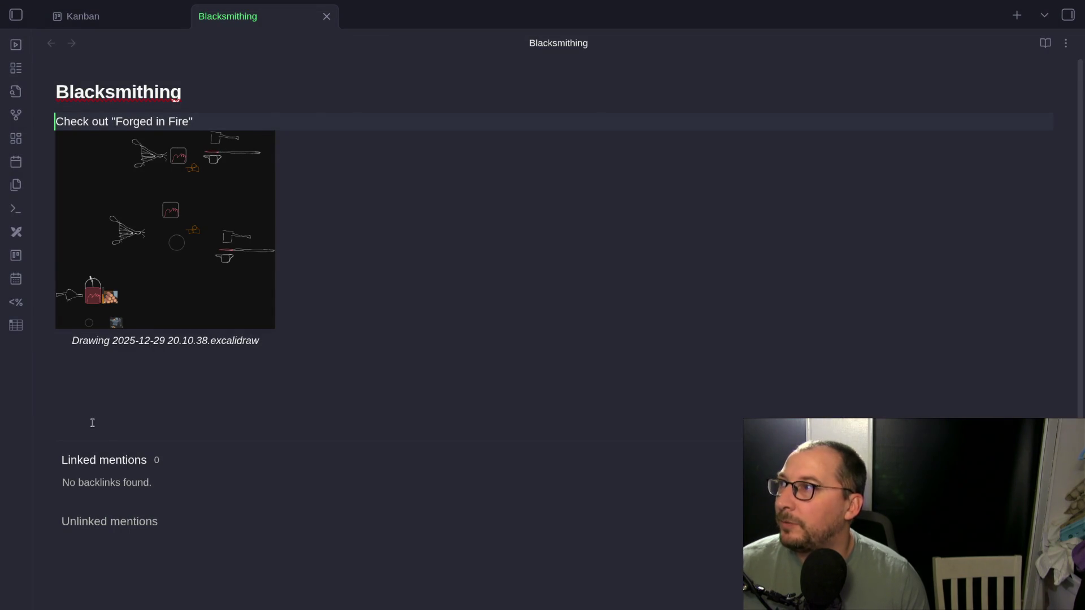
Step: Hop between workspaces, leaving Godot for workspace 4 and later returning to it
key(super+3)
key(super+2)
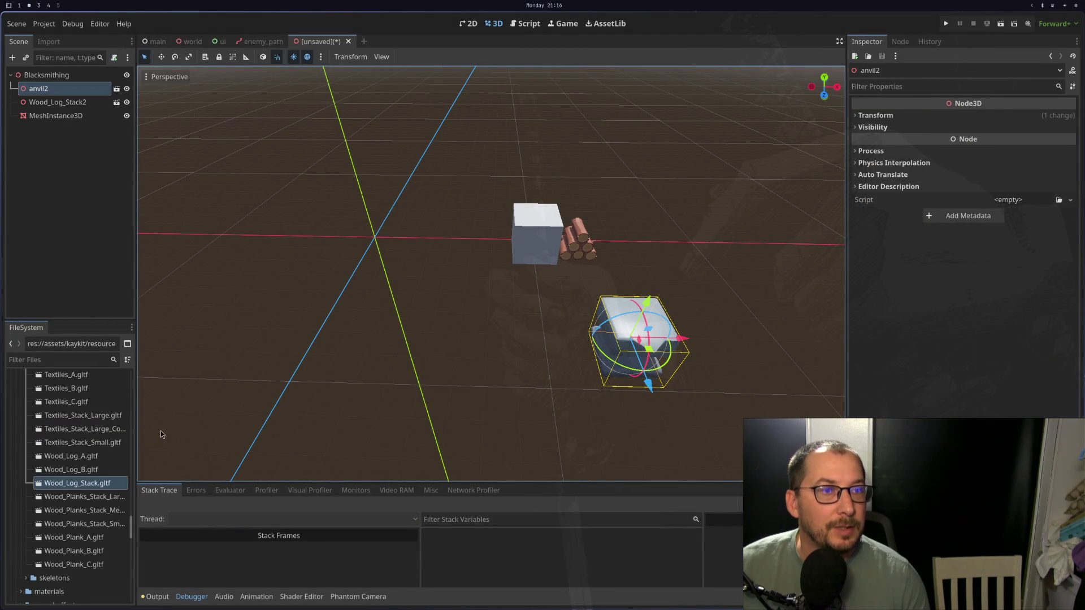
key(super+4)
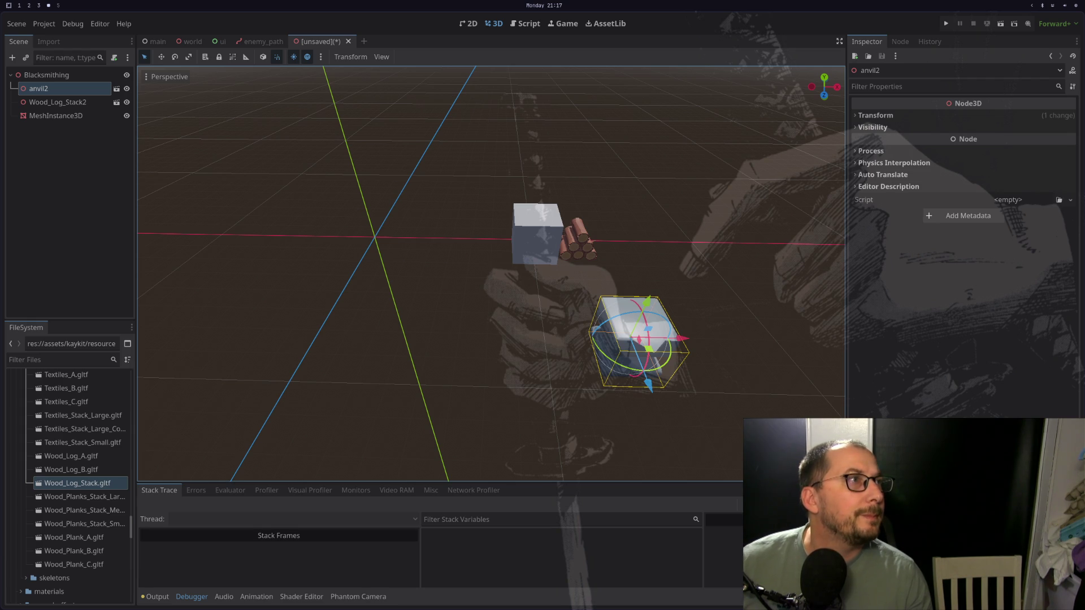
key(super+2)
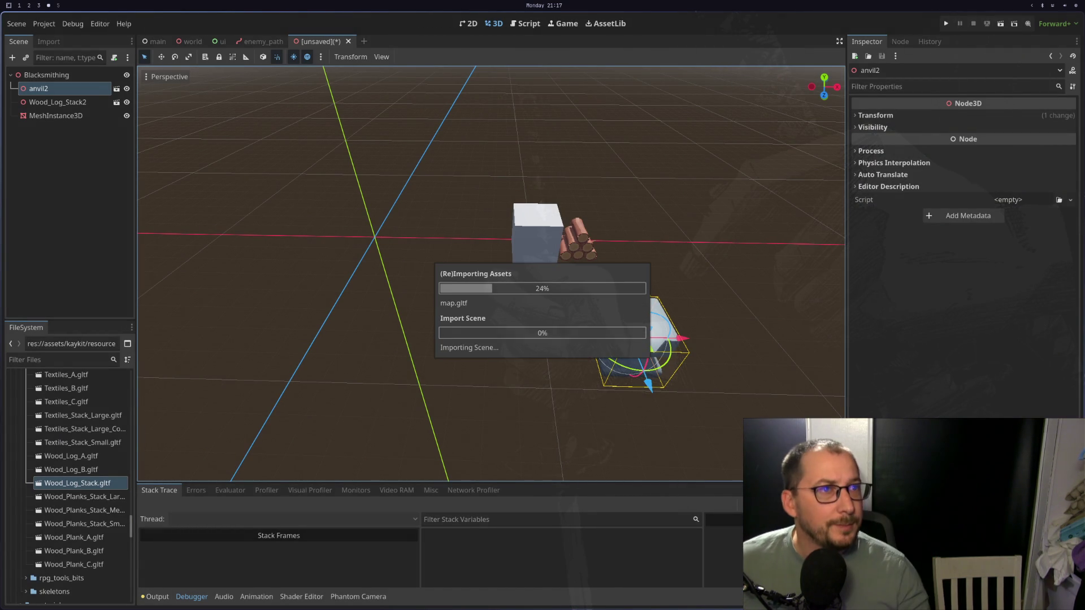
Step: Switch briefly to workspace 4 and back to Godot while the asset reimport finishes
key(super+4)
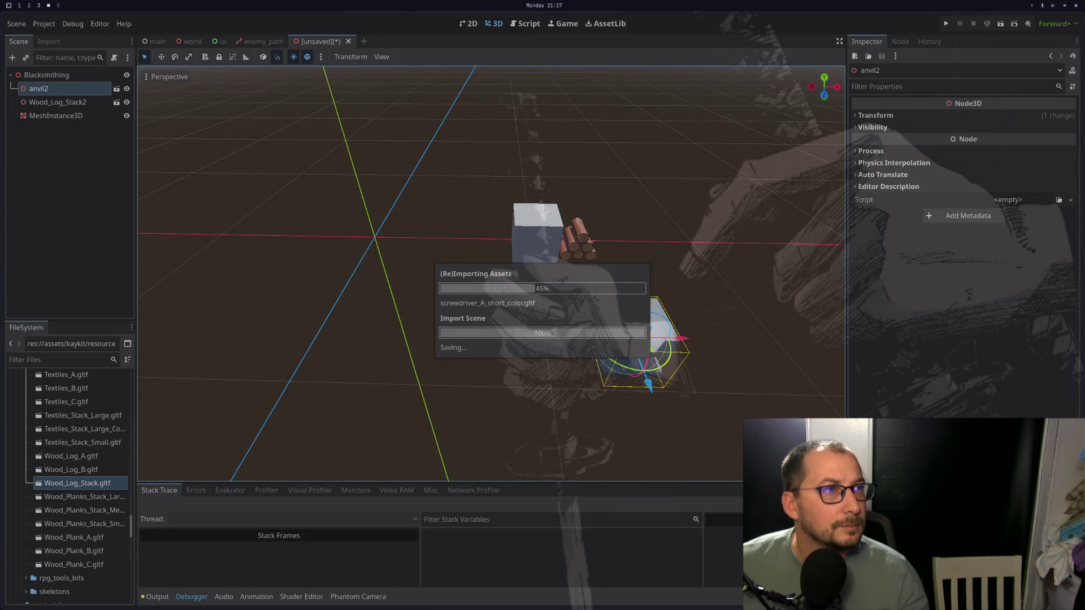
key(super+2)
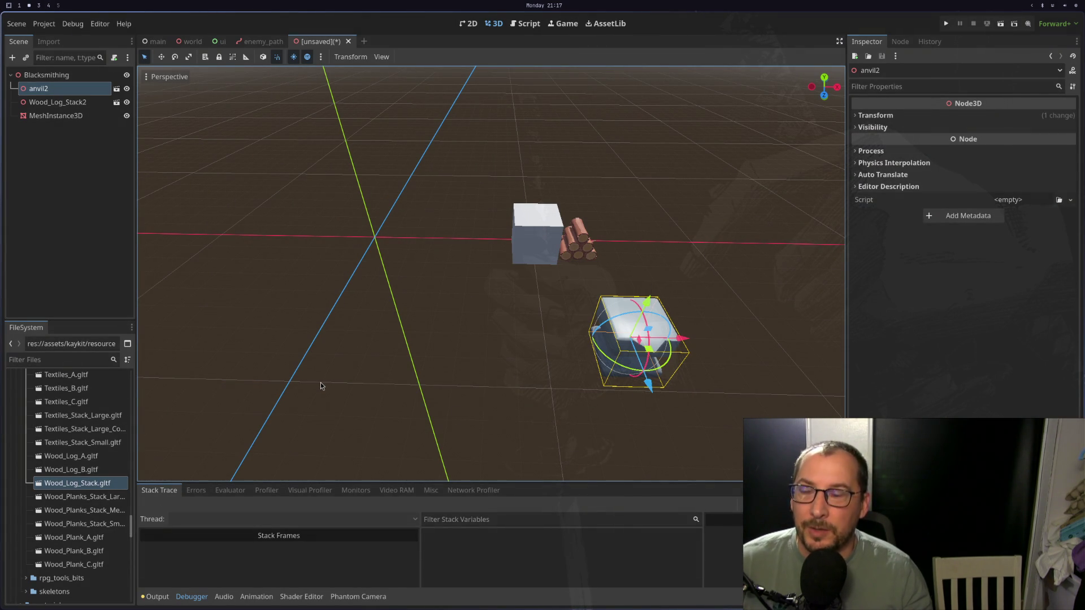
Step: Raise the anvil 1.0 unit along the Y axis and zoom in to check it
mouse_move(295, 396)
mouse_down()
mouse_move(286, 313)
mouse_move(243, 309)
mouse_move(283, 279)
mouse_move(243, 308)
mouse_up()
drag(664, 201, 664, 181)
mouse_move(664, 180)
mouse_down()
mouse_move(520, 199)
mouse_move(548, 242)
mouse_up()
scroll(525, 283, up, 3)
drag(525, 282, 464, 223)
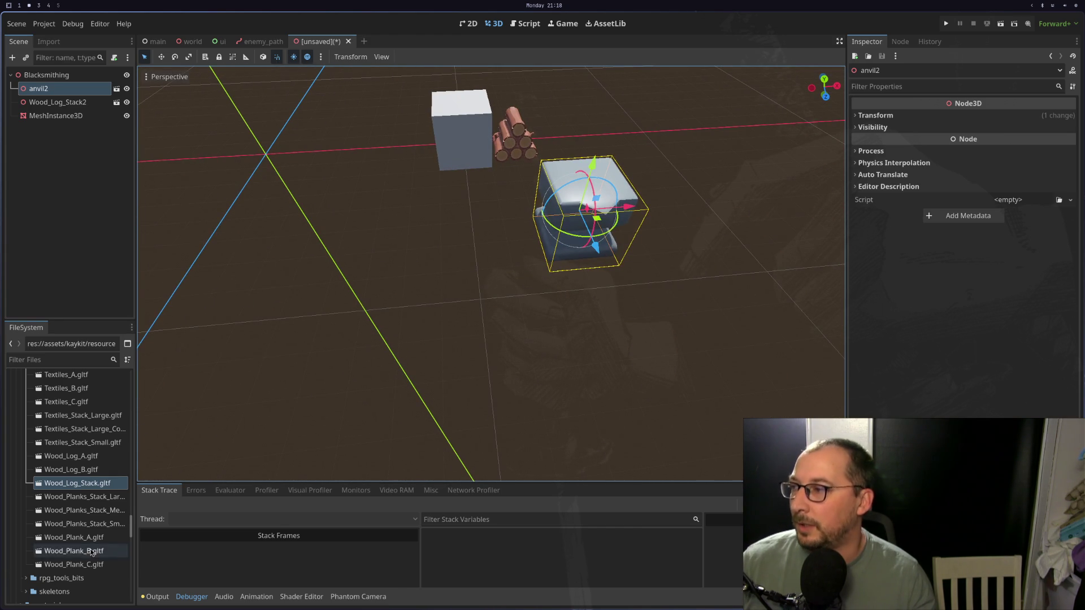
Step: Scroll through the FileSystem dock to browse the asset folders
scroll(56, 543, down, 2)
scroll(11, 570, down, 5)
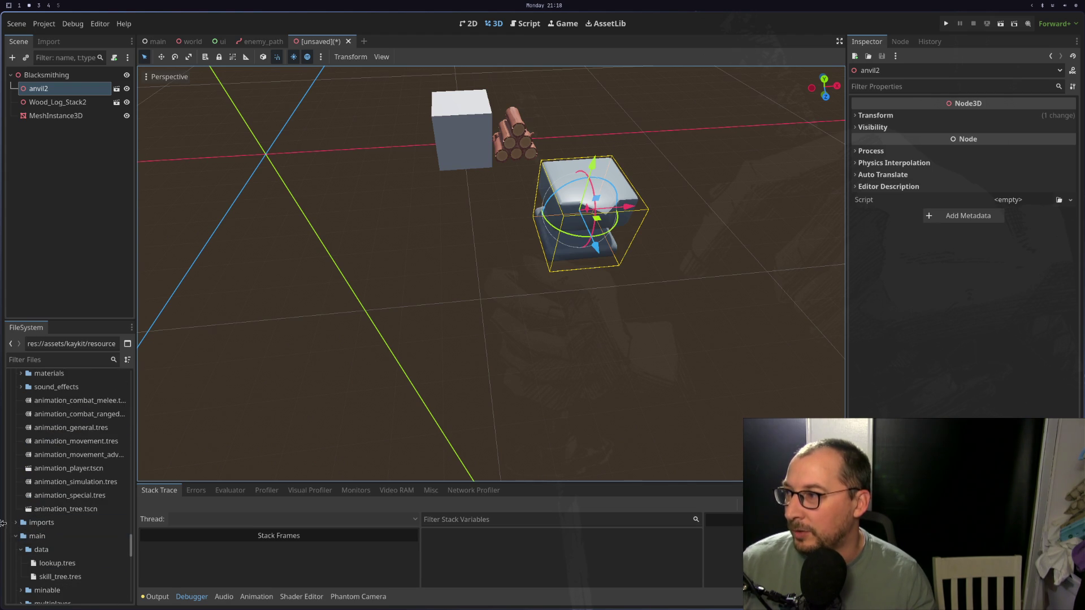
scroll(23, 560, up, 4)
scroll(32, 556, down, 6)
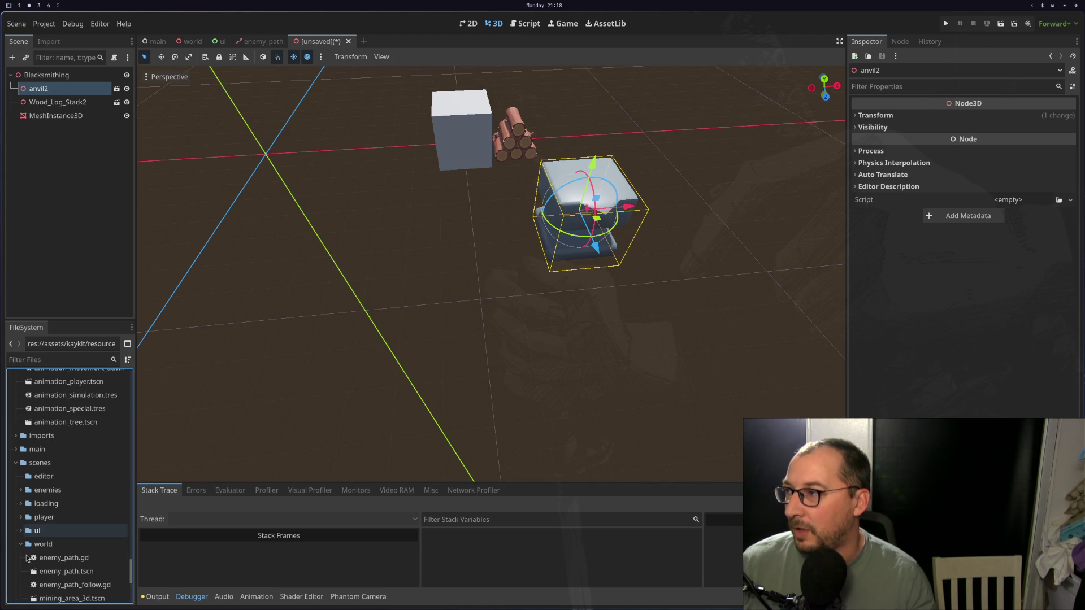
scroll(11, 463, up, 10)
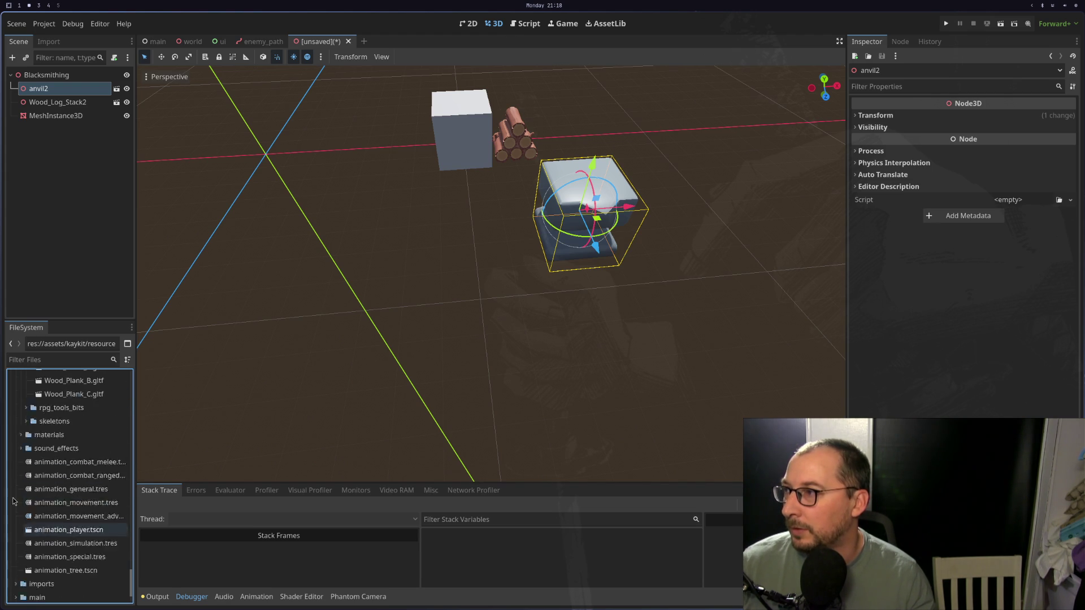
scroll(9, 444, up, 6)
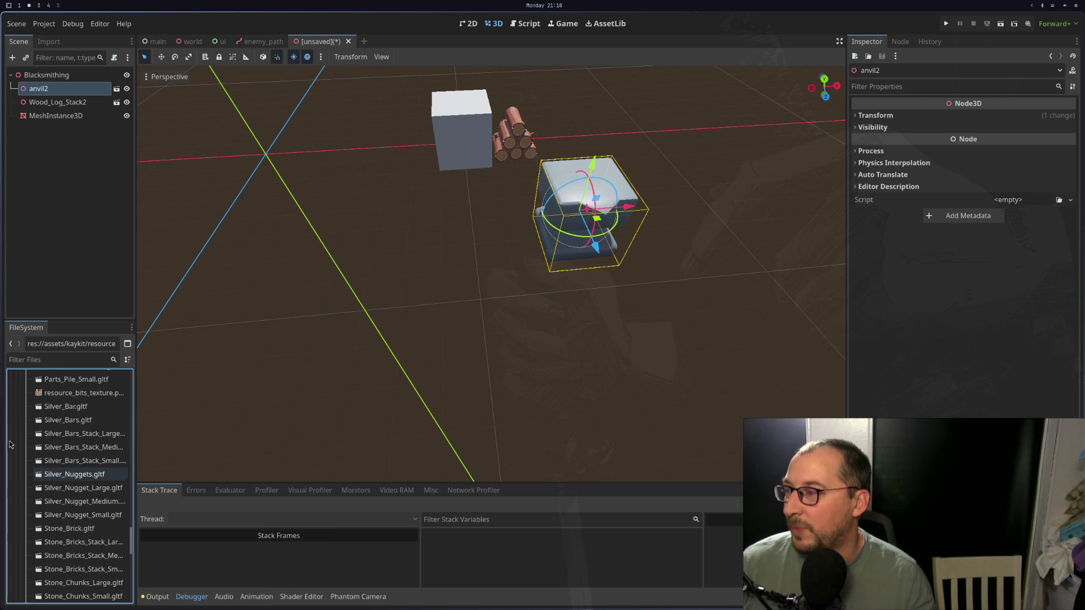
scroll(78, 462, up, 2)
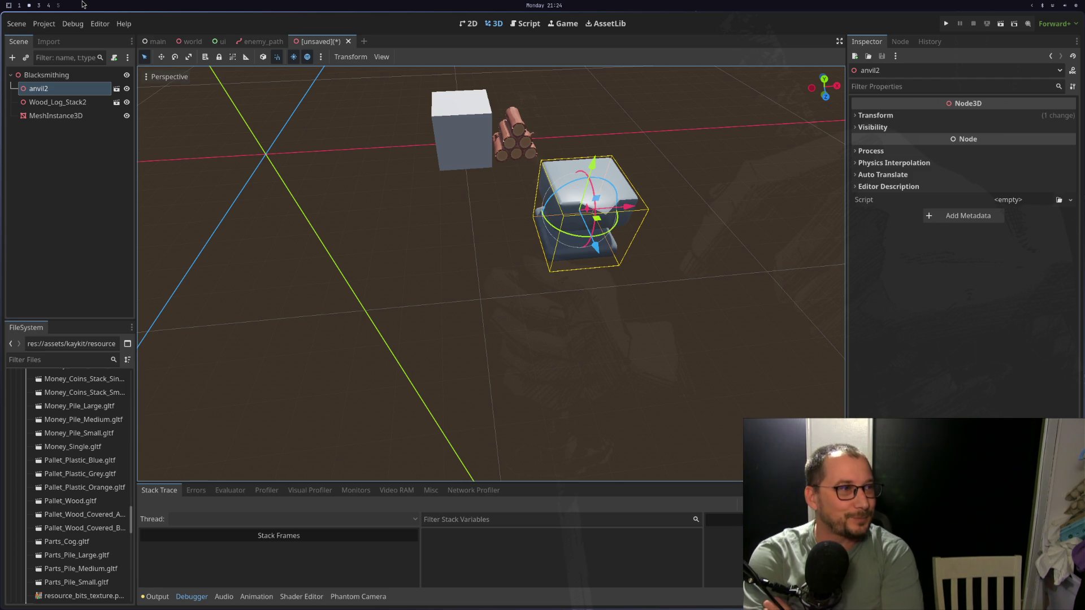
Step: Scroll the FileSystem dock up to the kaykit rpg_tools_bits asset folder
scroll(68, 486, up, 10)
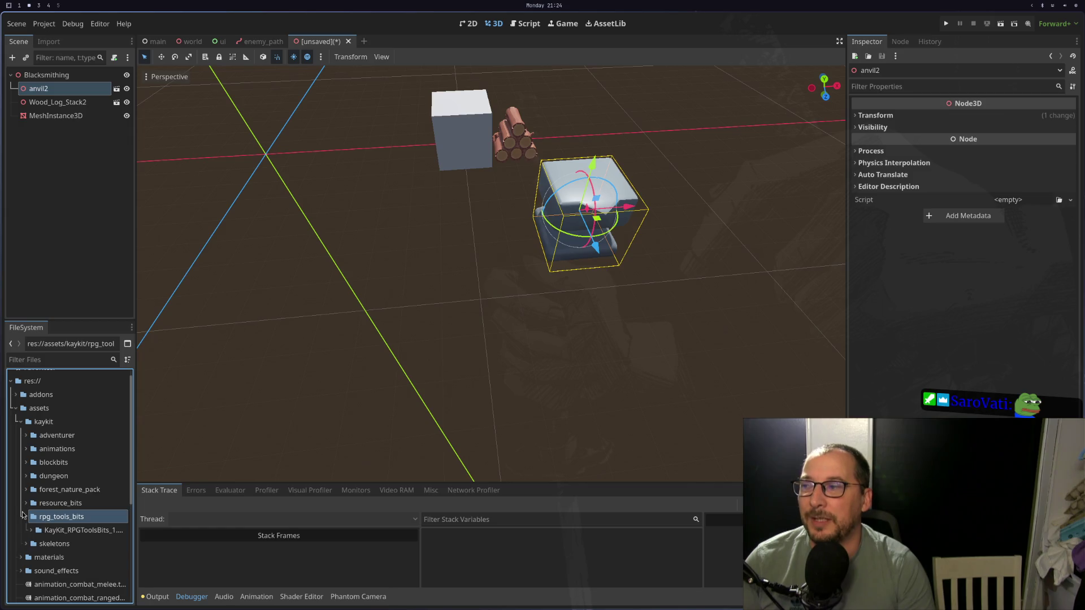
Step: Expand rpg_tools_bits > KayKit_RPGToolsBits and select all its .gltf model files
click(26, 516)
click(33, 534)
click(30, 531)
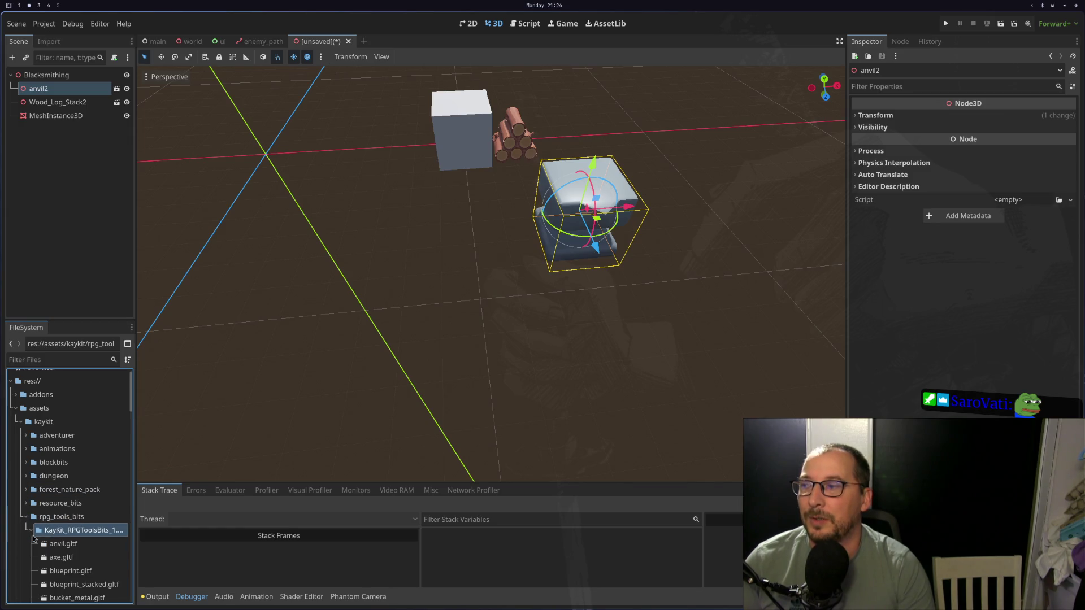
scroll(56, 497, down, 5)
scroll(65, 495, down, 15)
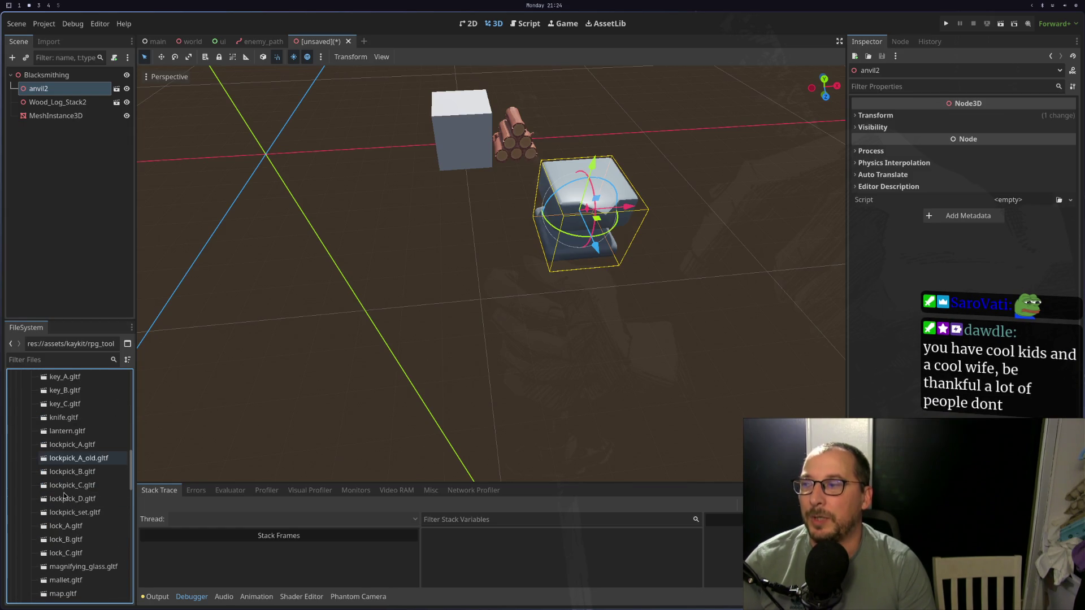
scroll(58, 534, down, 3)
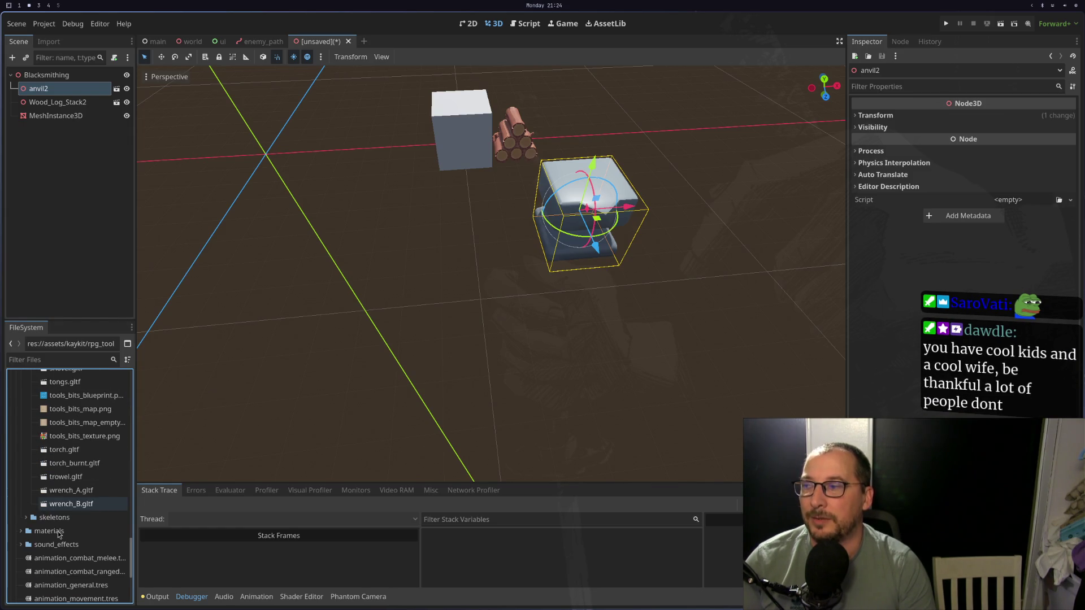
shift+click(72, 507)
scroll(72, 507, up, 5)
scroll(72, 507, up, 15)
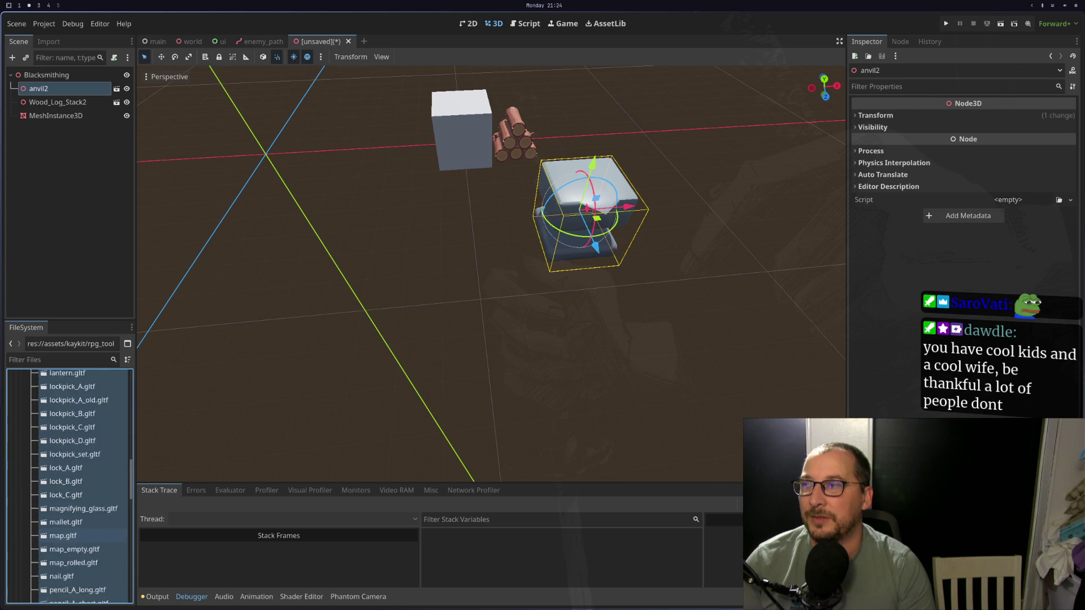
Step: Move the .gltf files up into rpg_tools_bits and open that folder in the system file manager
drag(73, 485, 66, 428)
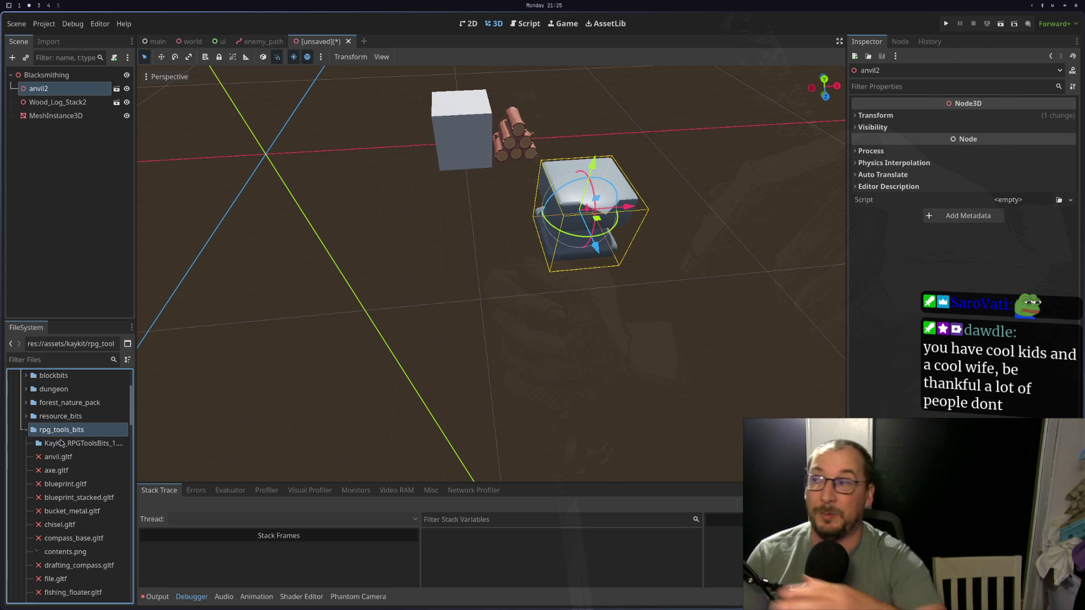
click(81, 463)
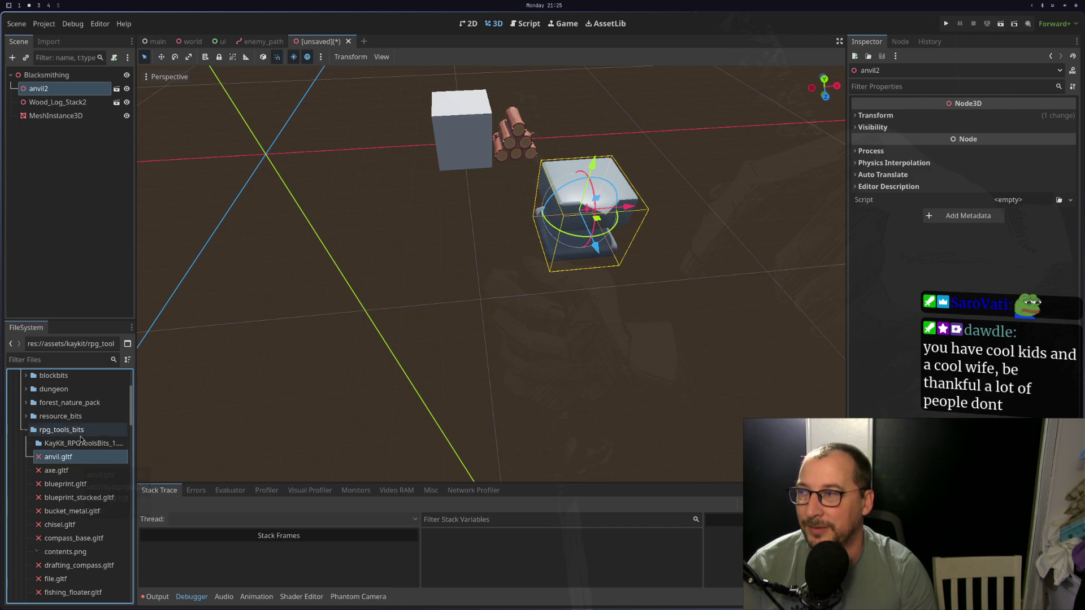
click(76, 443)
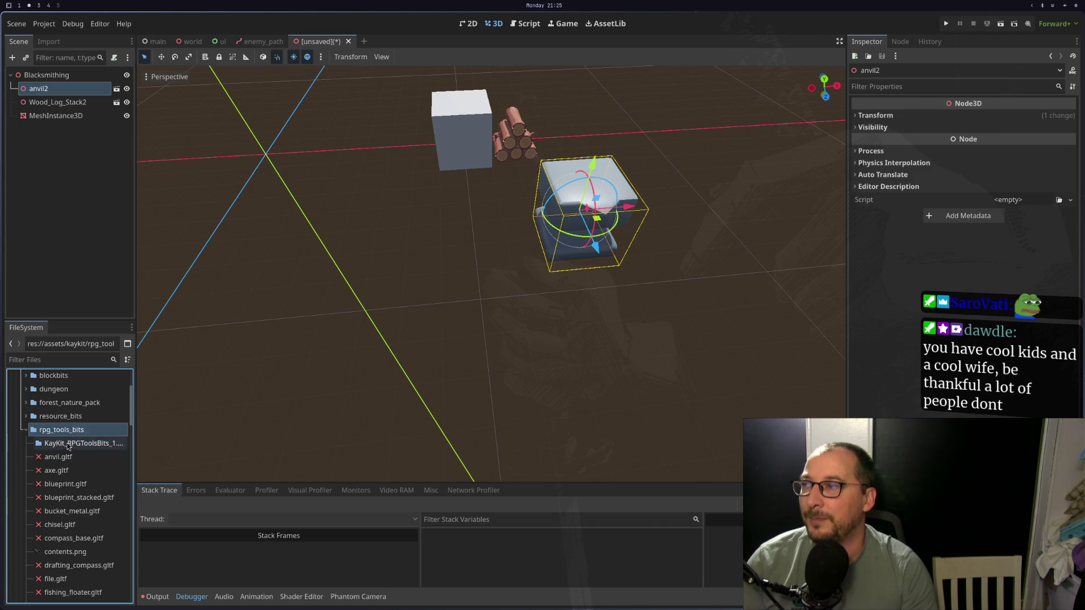
right_click(66, 431)
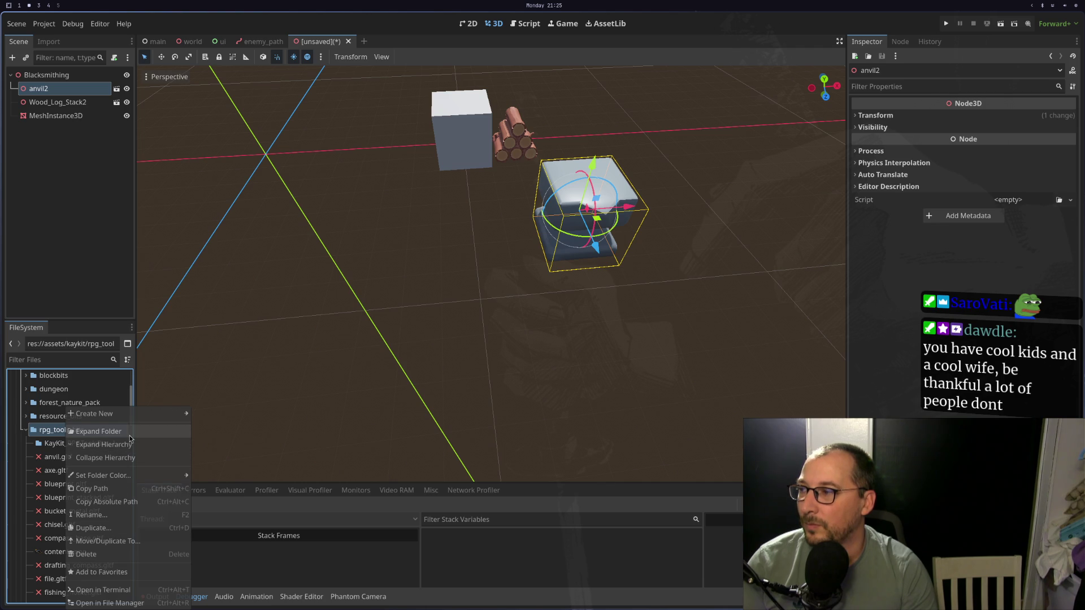
click(107, 603)
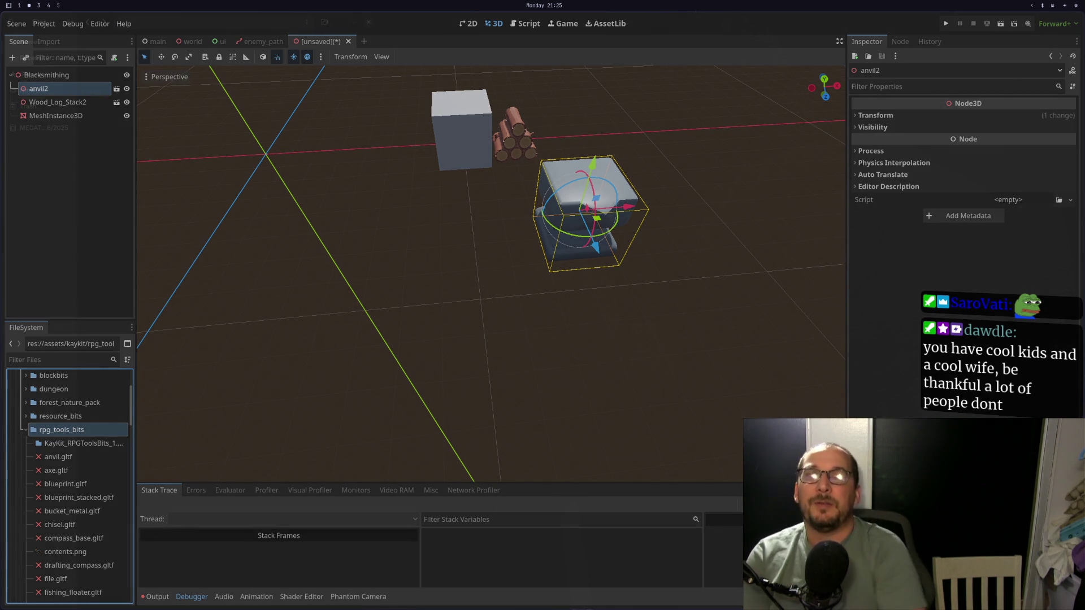
key(super+1)
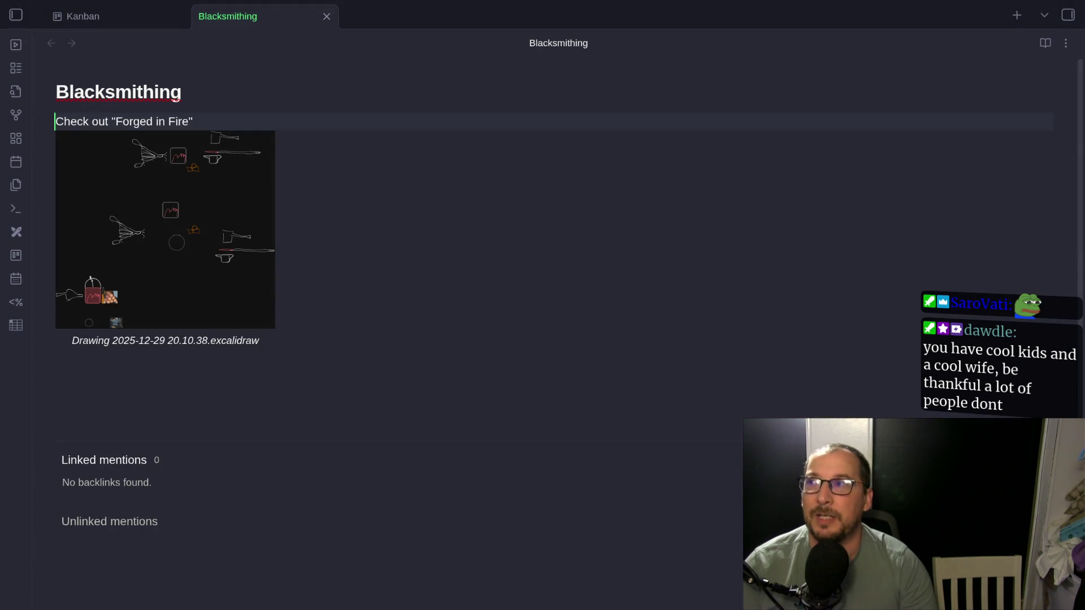
key(super+2)
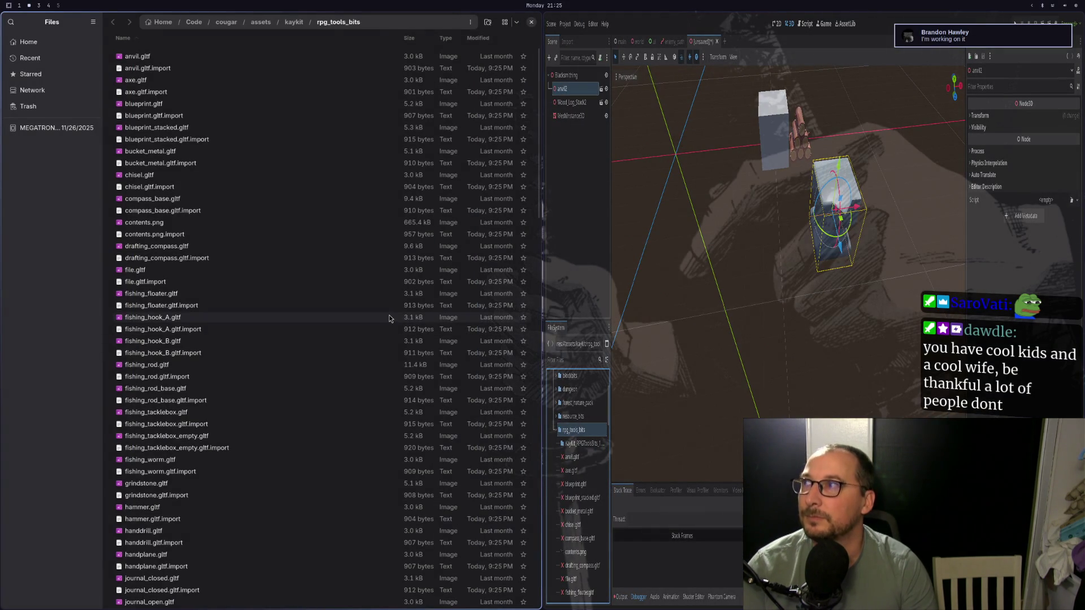
Step: Return to the rpg_tools_bits folder in Files and sort its contents by type
click(287, 21)
double_click(148, 168)
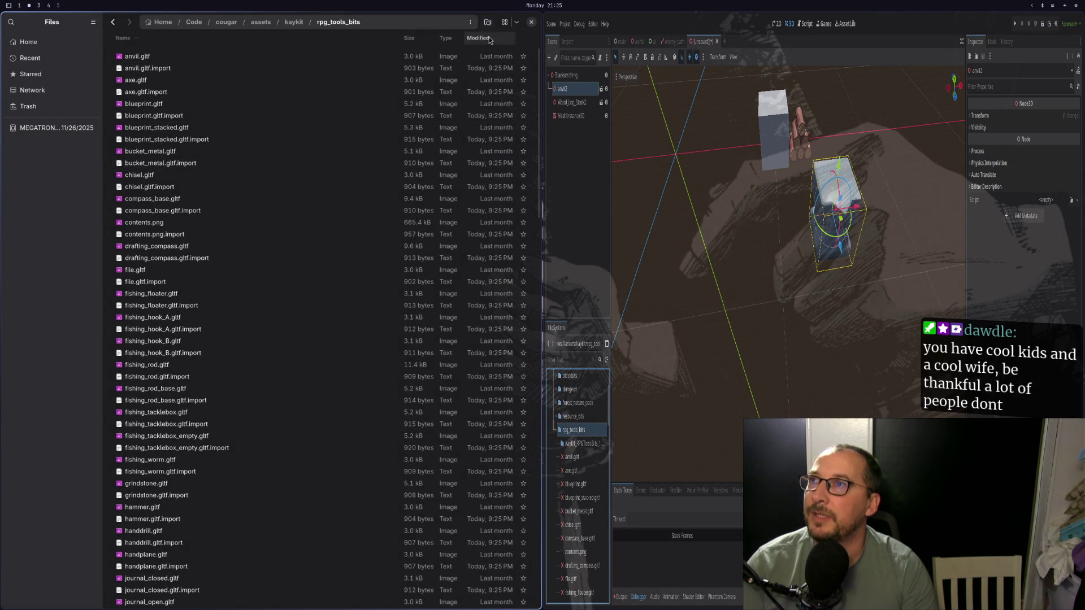
click(458, 39)
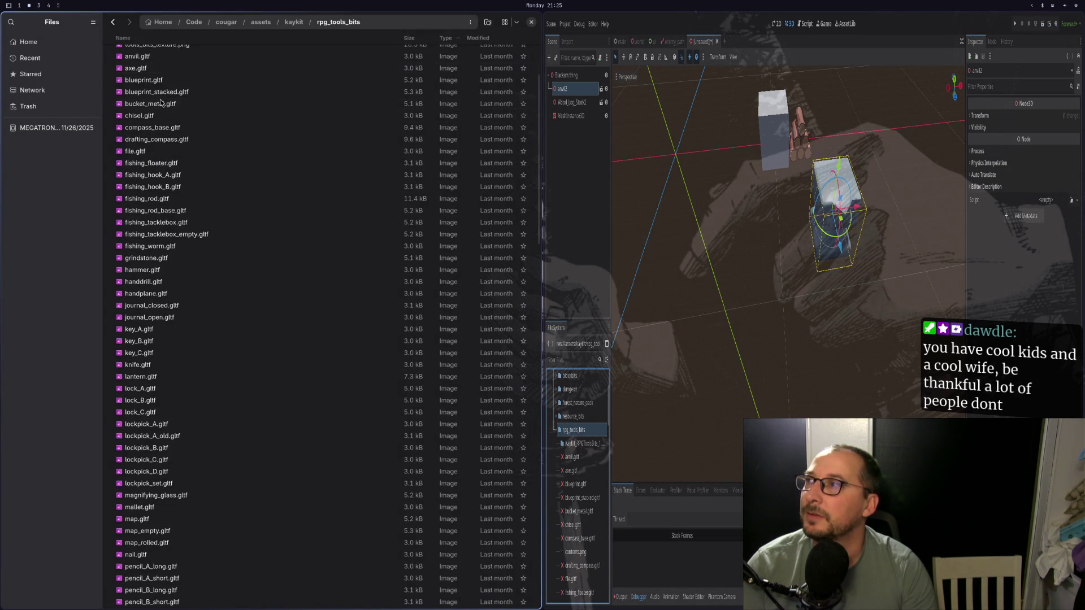
scroll(161, 99, up, 3)
Step: Copy all 69 .bin files from KayKit_RPGToolsBits_1.0_EXTRA into rpg_tools_bits
double_click(212, 56)
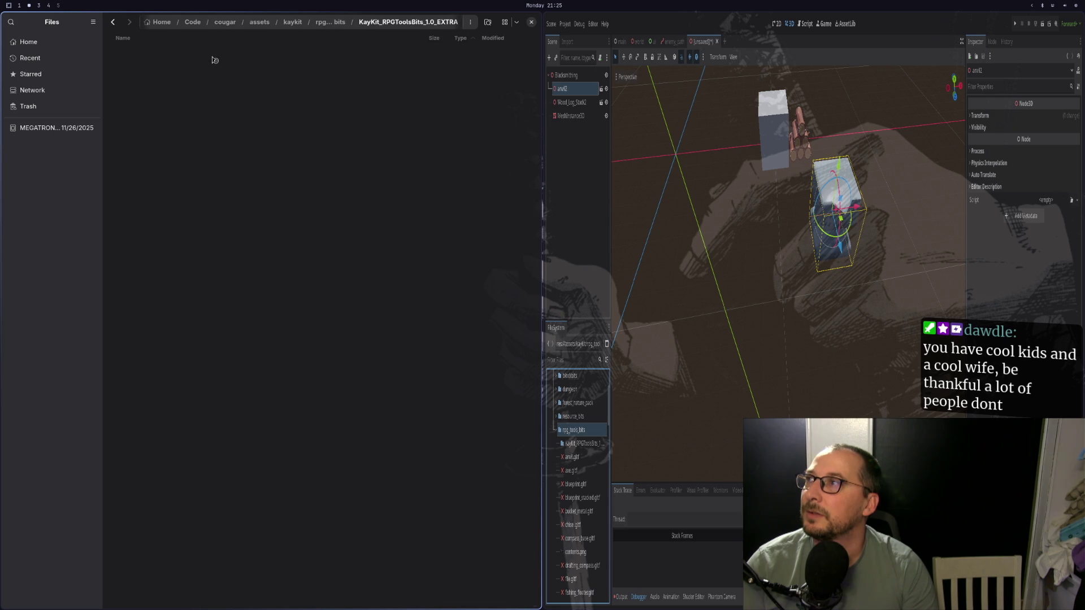
click(114, 23)
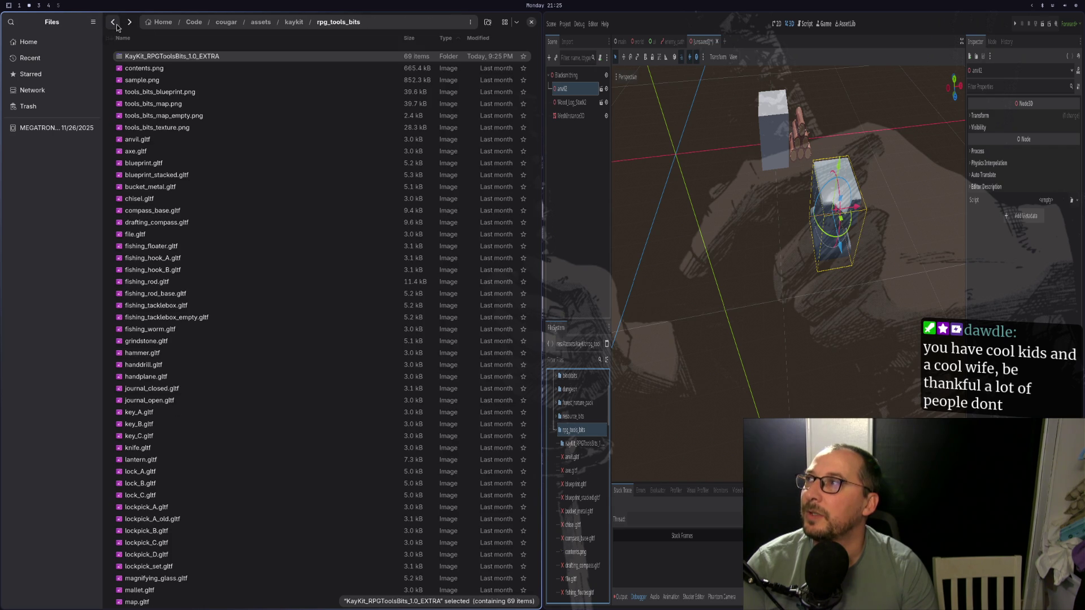
double_click(144, 57)
click(161, 69)
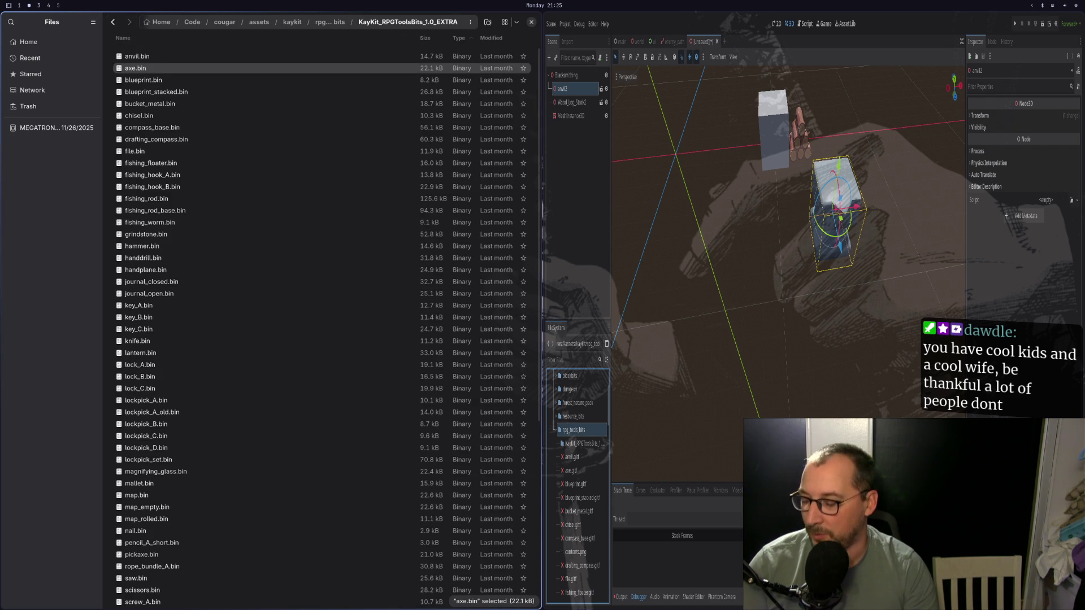
key(ctrl+a)
click(113, 22)
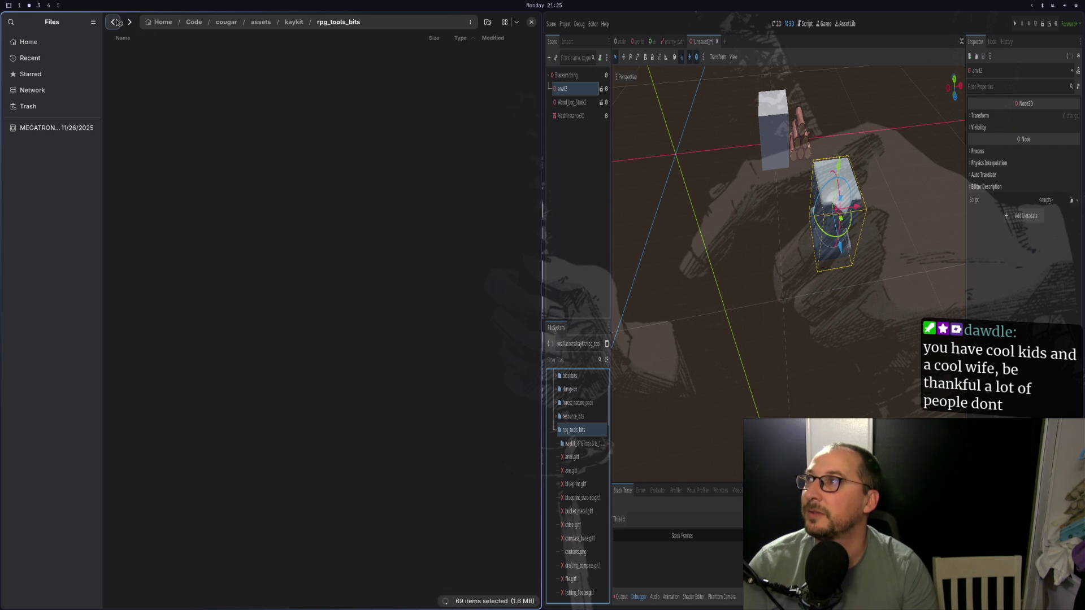
click(164, 103)
key(ctrl+v)
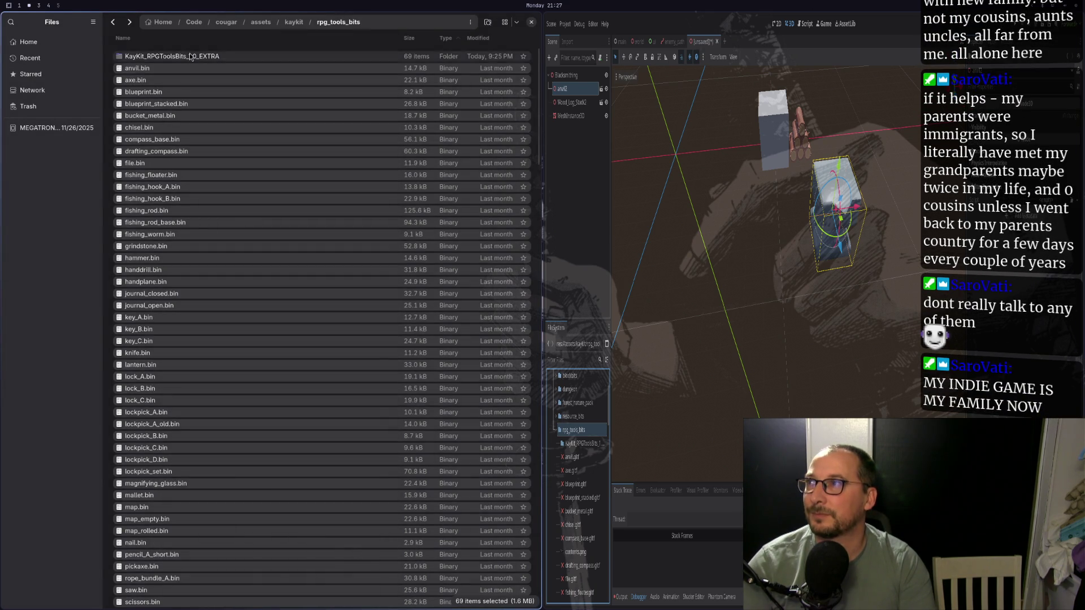
Step: Move the emptied KayKit_RPGToolsBits_1.0_EXTRA folder to the trash and close Files
double_click(122, 56)
click(113, 21)
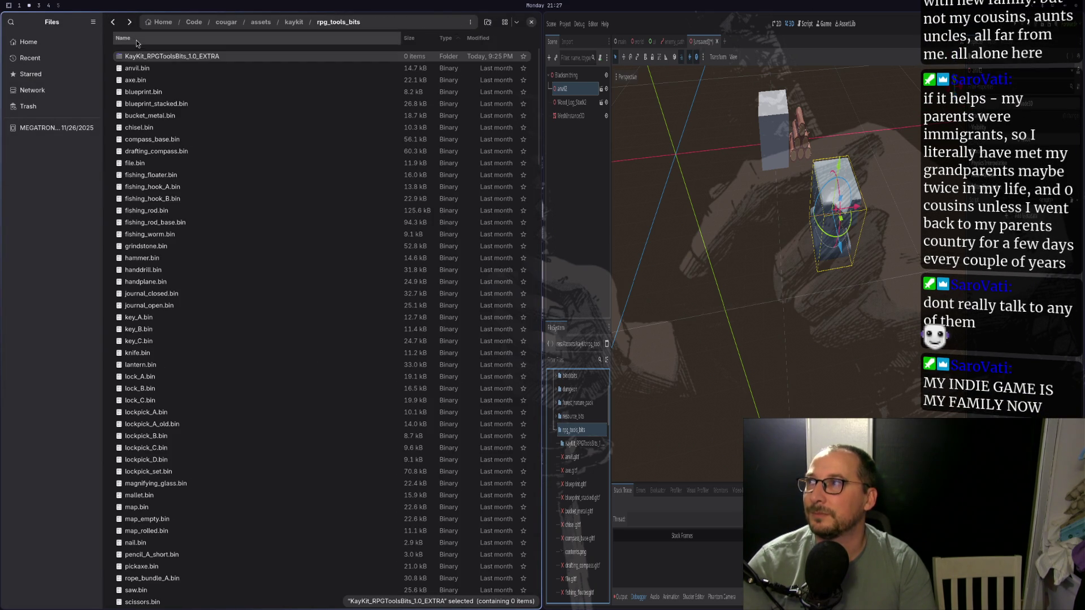
right_click(140, 57)
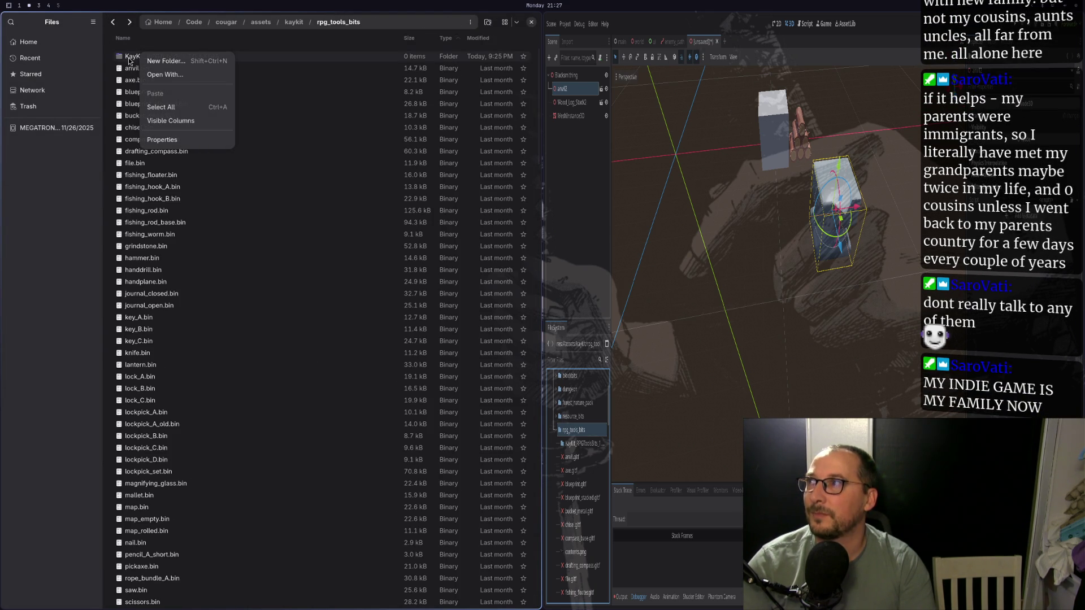
click(130, 51)
right_click(151, 59)
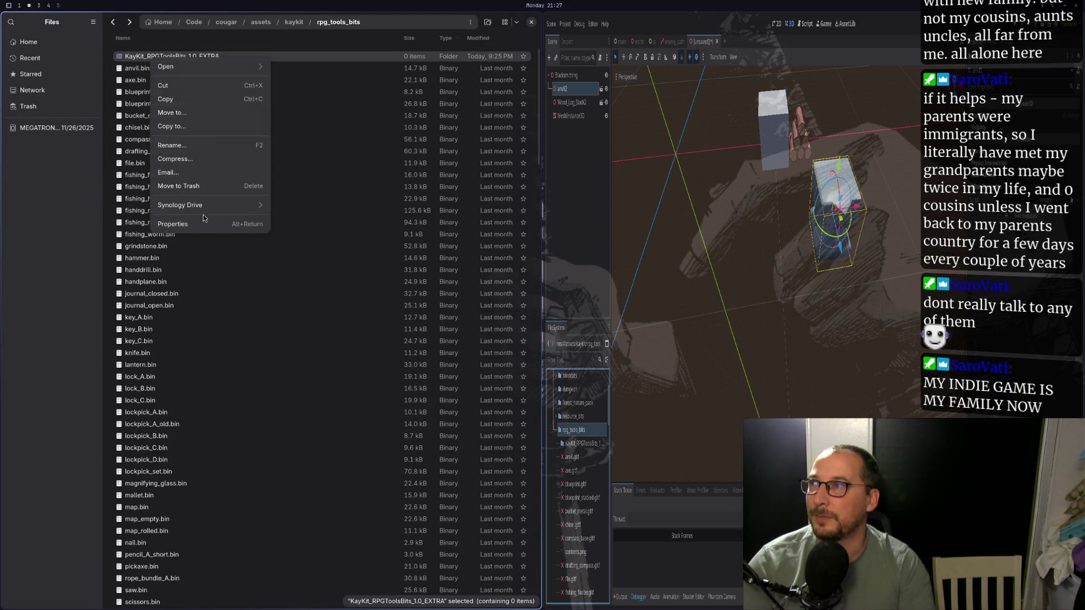
click(179, 186)
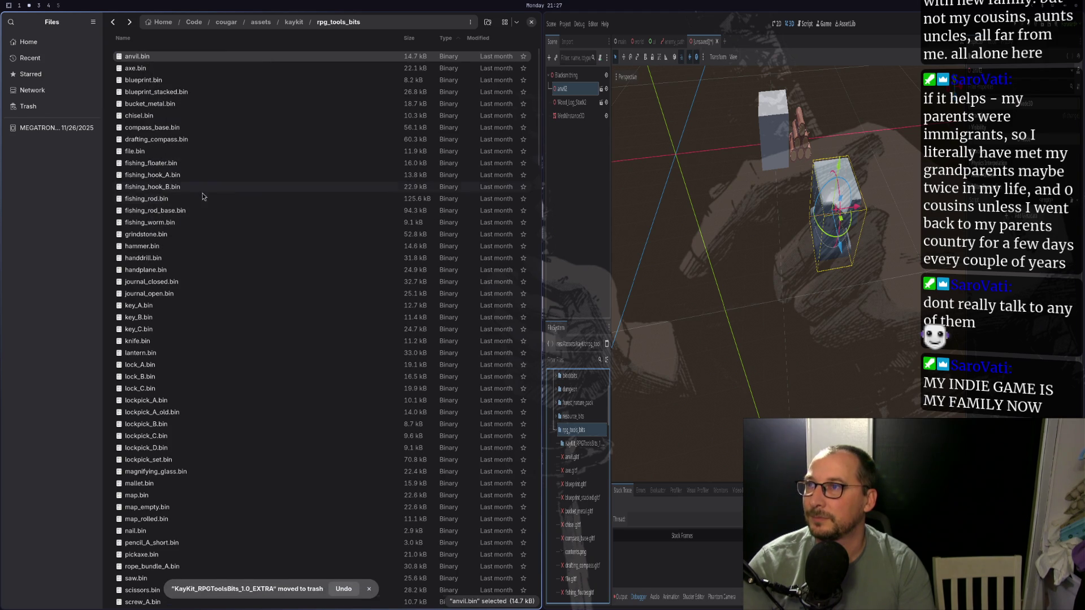
key(ctrl+w)
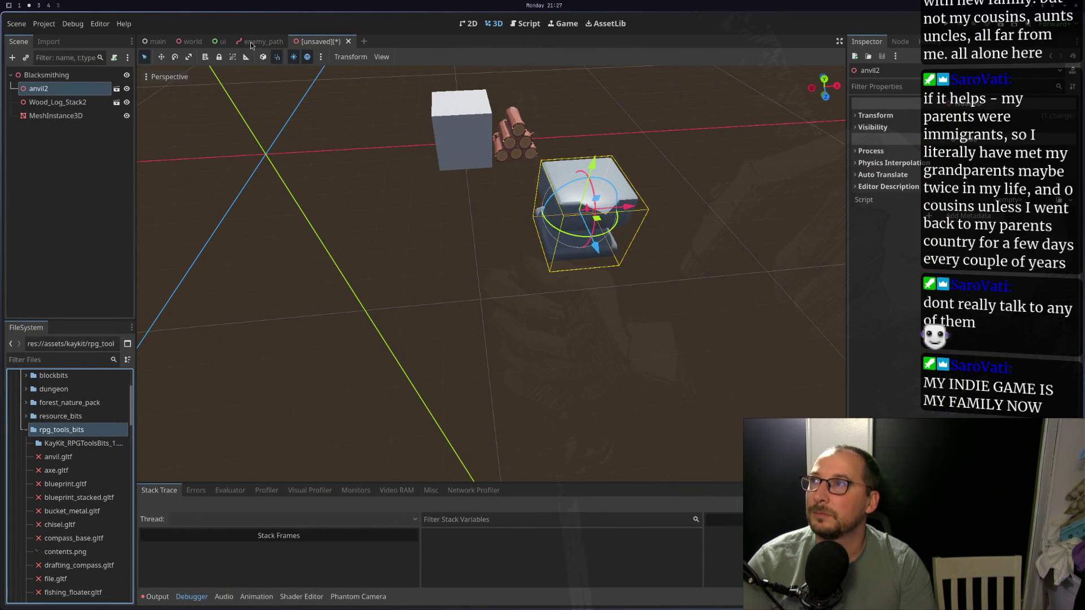
Step: Check the Blacksmithing note in Obsidian, then switch back to Godot
key(super+1)
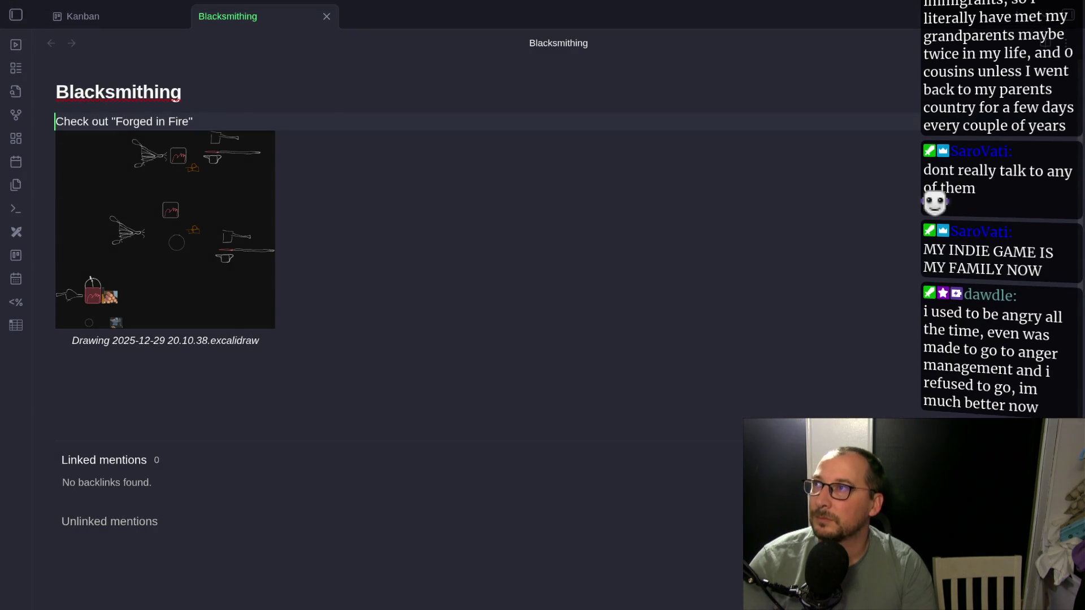
key(super+2)
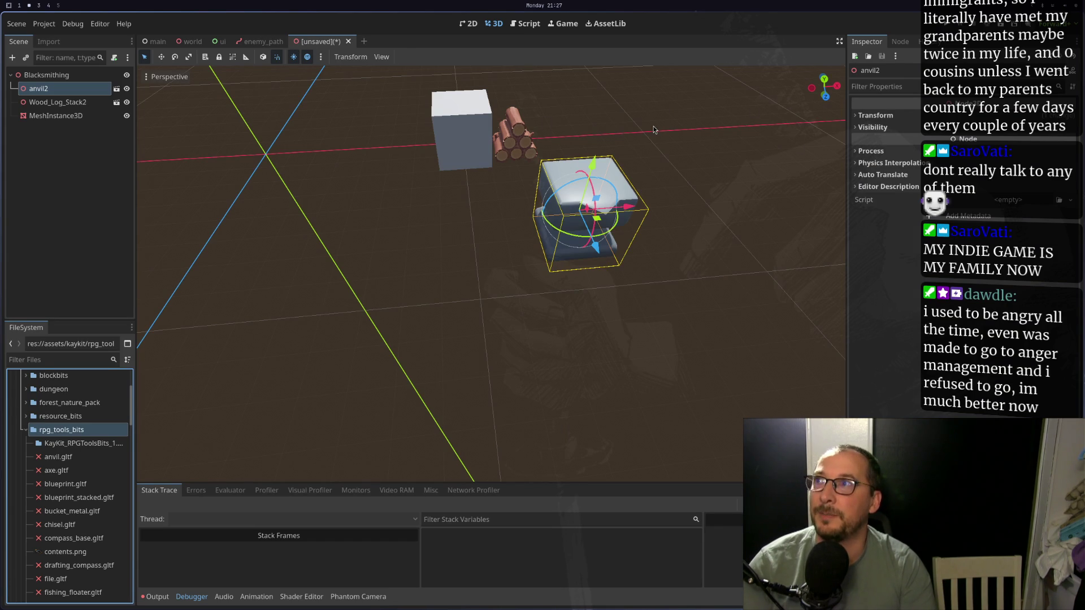
Step: Cancel closing the unsaved Blacksmithing scene and return to its tab
click(348, 41)
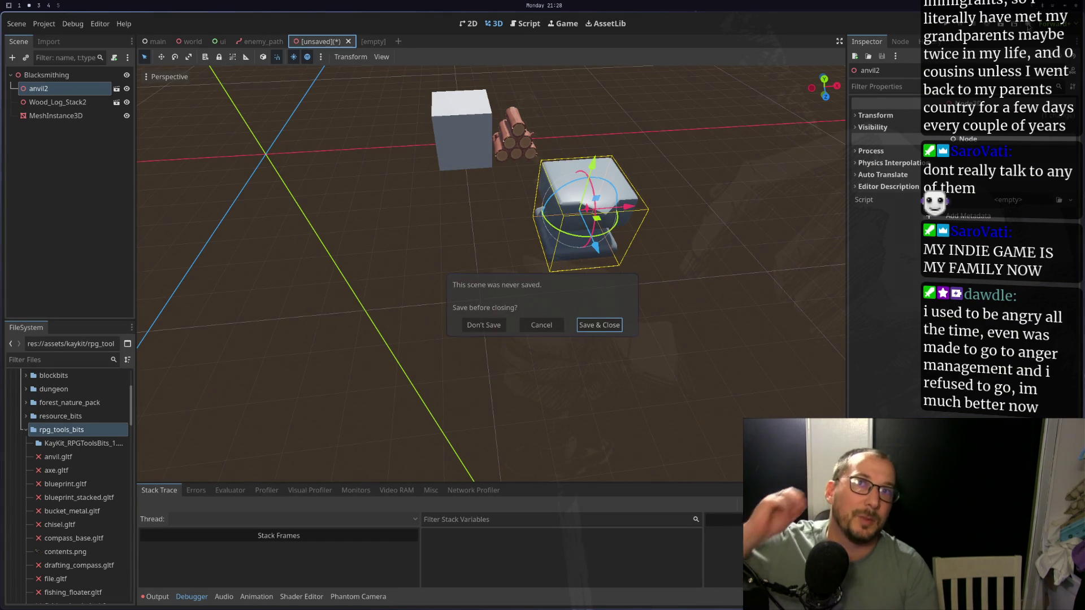
click(547, 326)
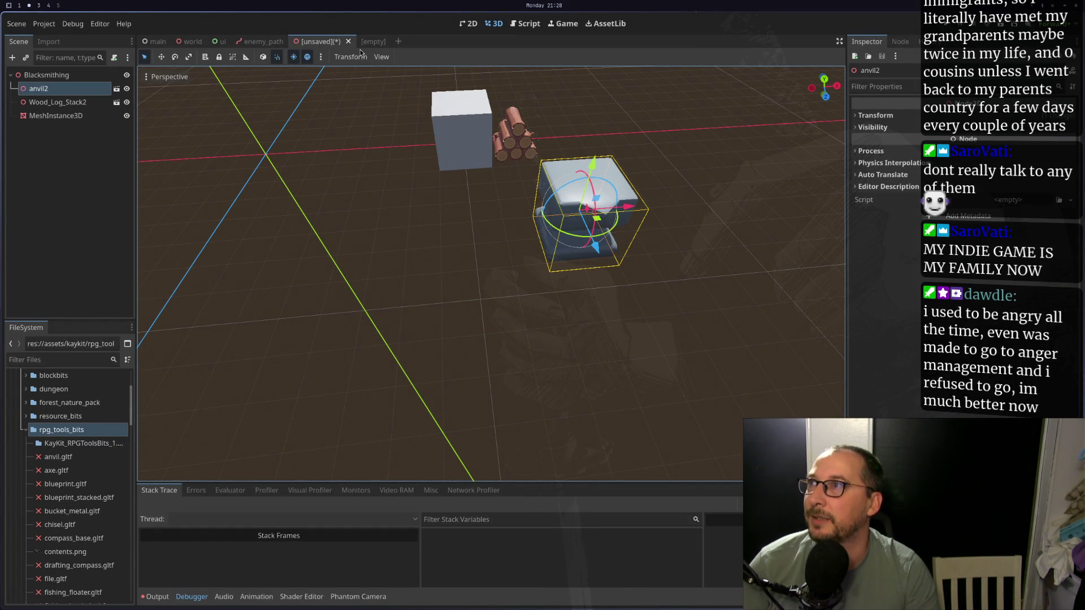
click(364, 44)
click(333, 45)
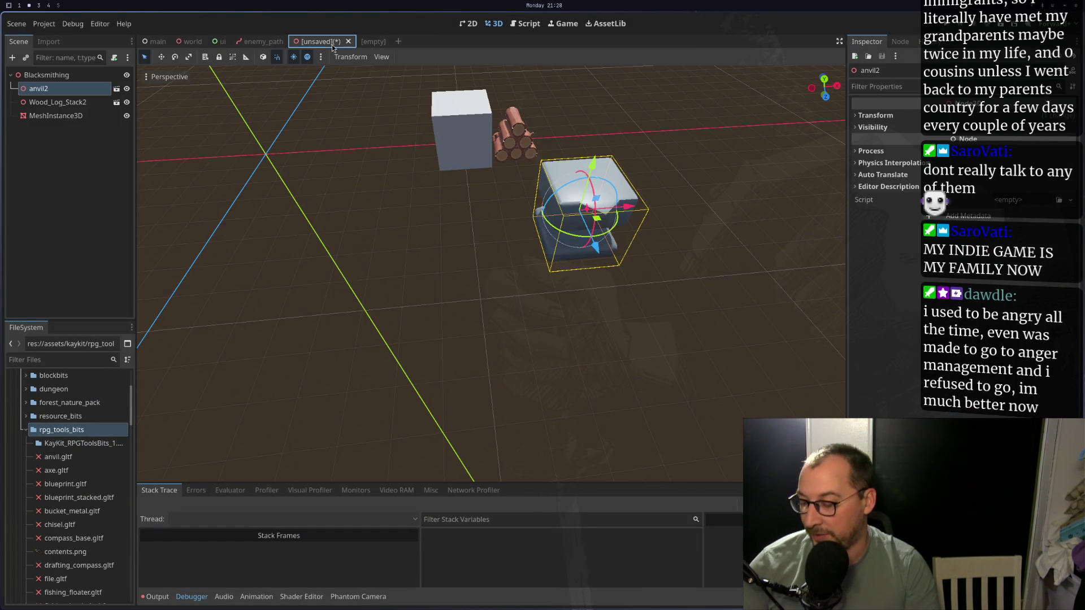
Step: Save the scene as blacksmithing.tscn in the res://scenes folder
key(ctrl+s)
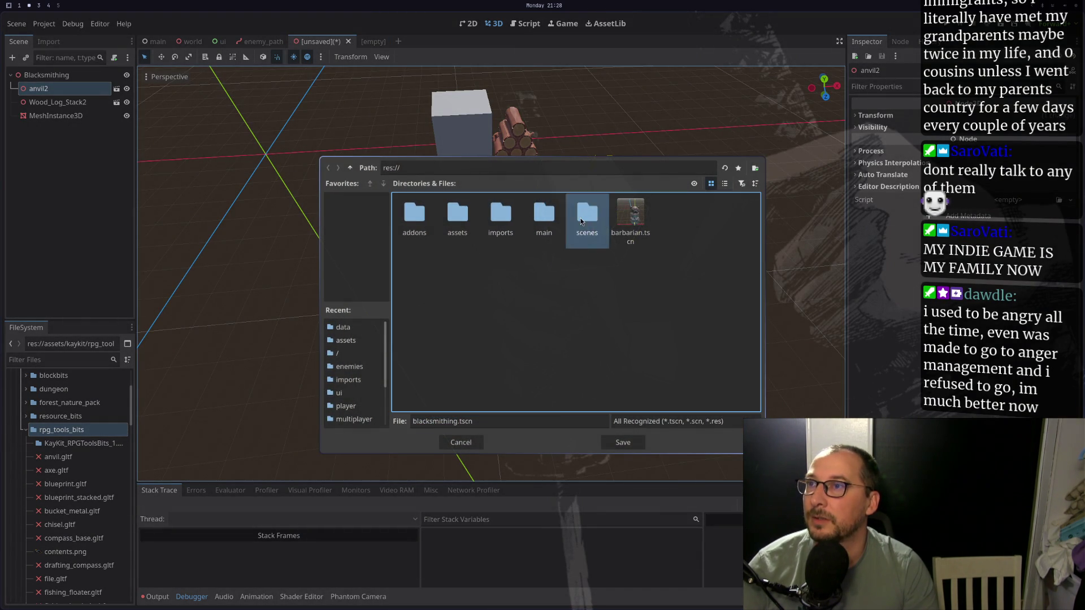
double_click(581, 222)
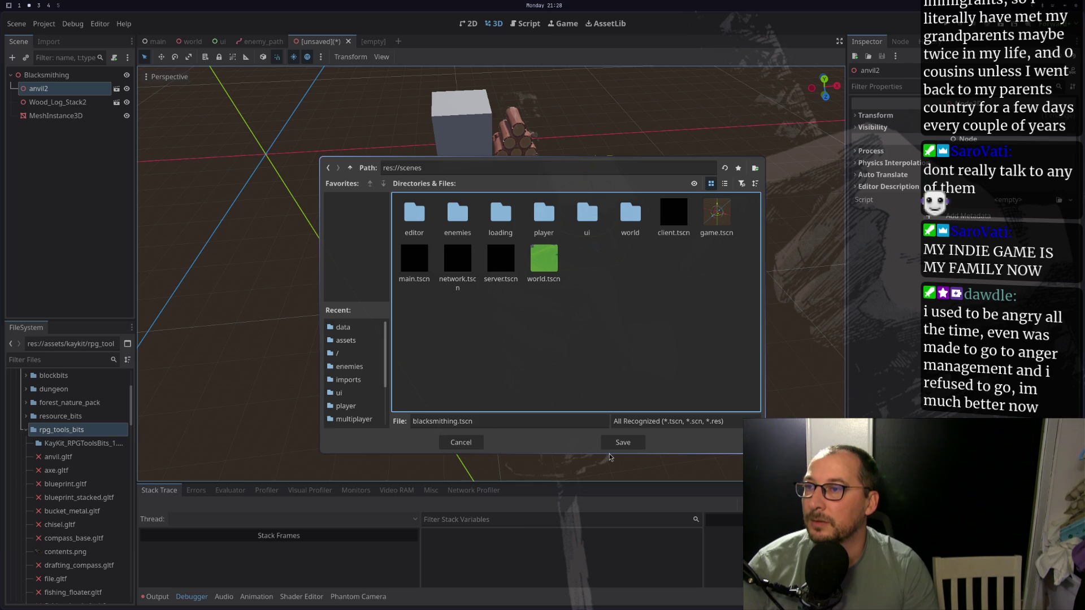
click(599, 442)
click(38, 24)
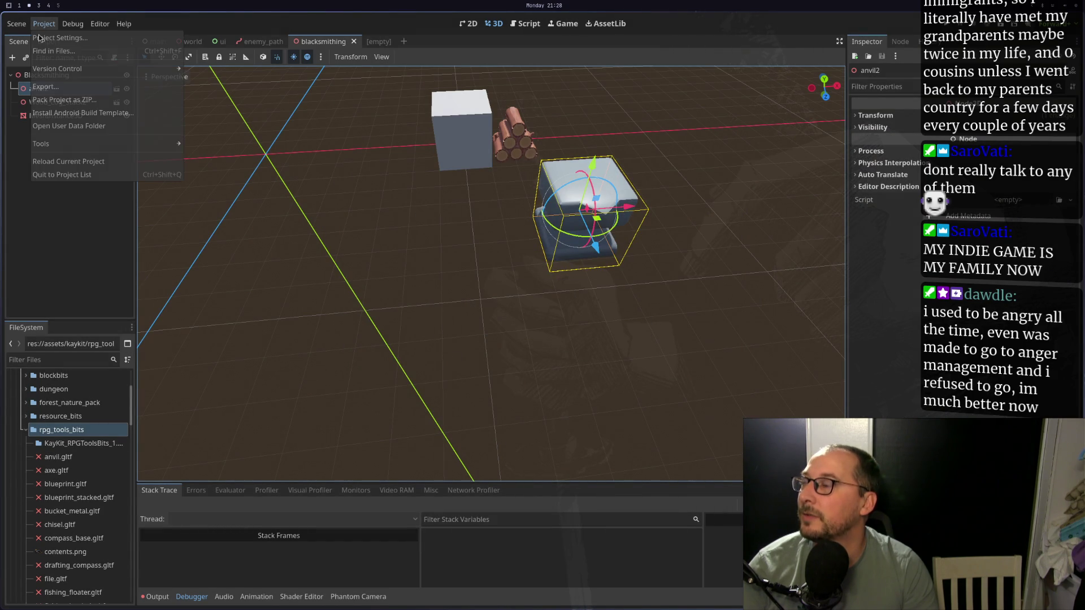
Step: Reload the current project and select anvil.gltf once reimport finishes
click(75, 160)
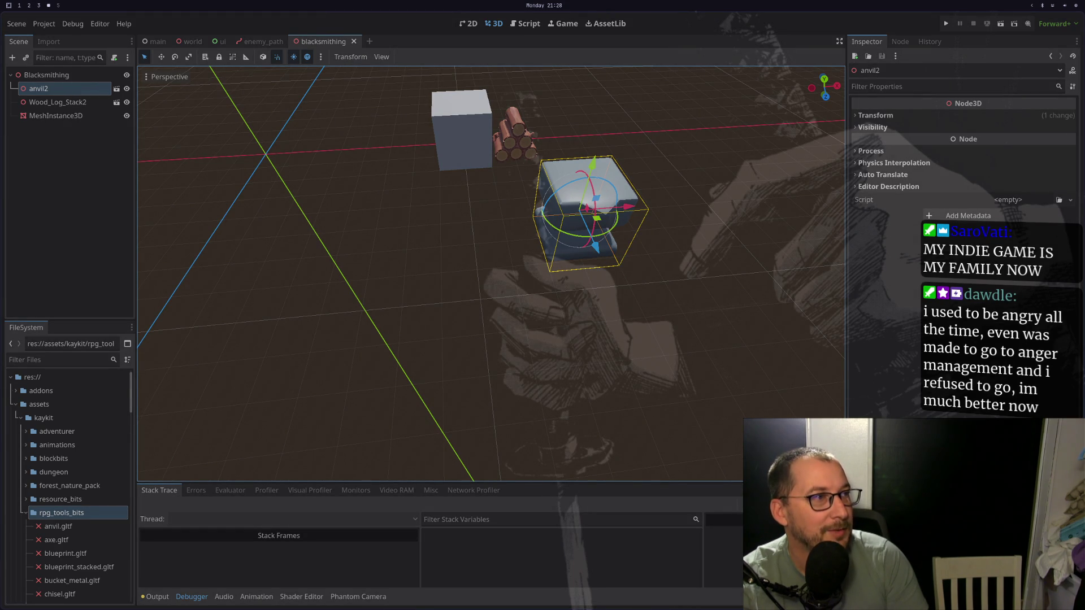
click(42, 529)
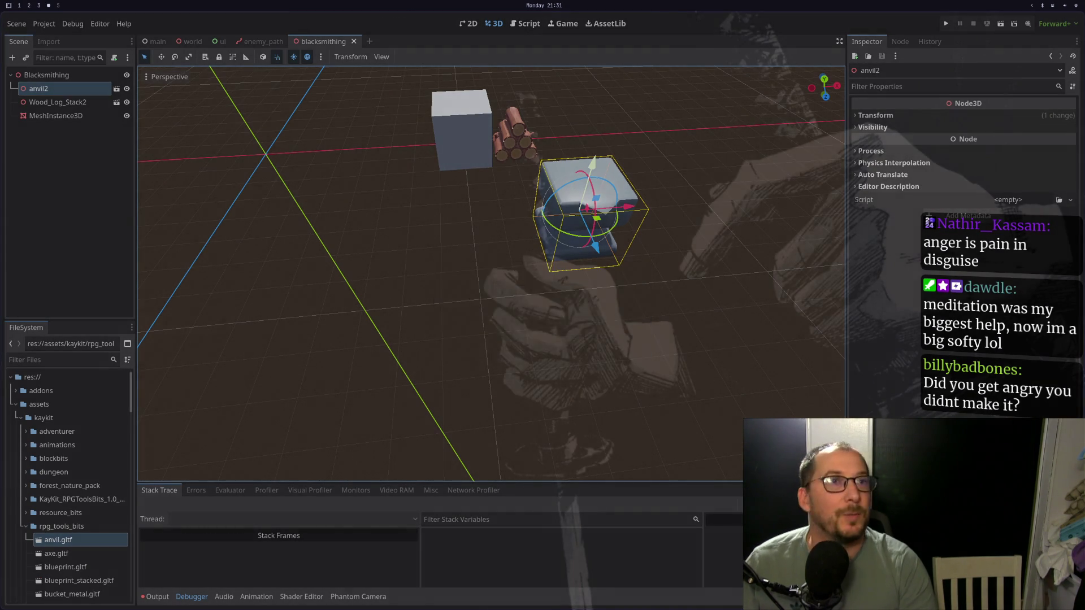
Step: Delete the duplicate KayKit RPG tools folder from the project files
click(105, 500)
right_click(105, 499)
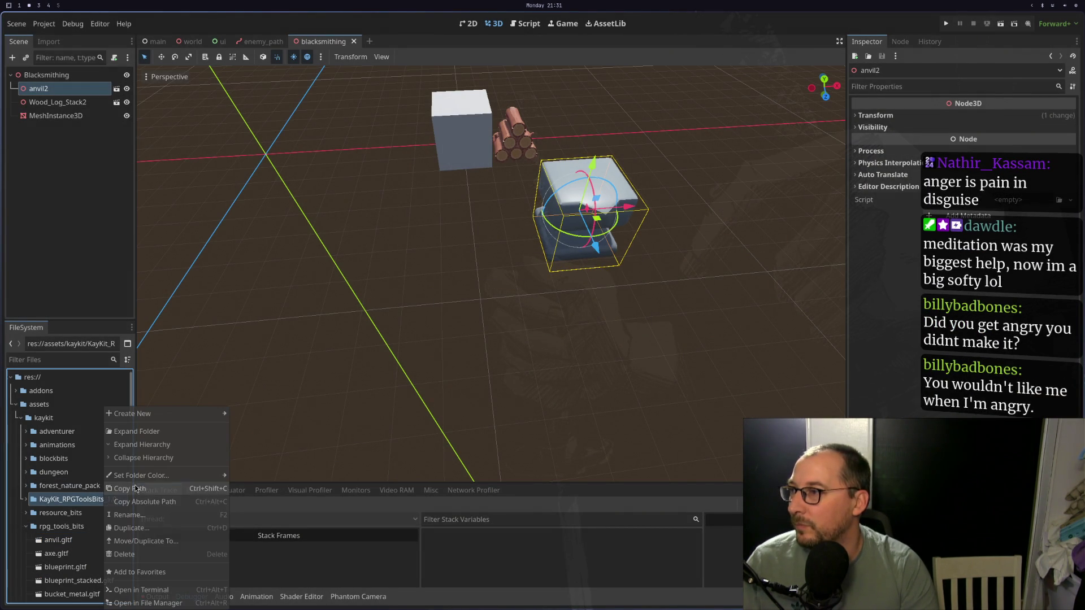
click(146, 554)
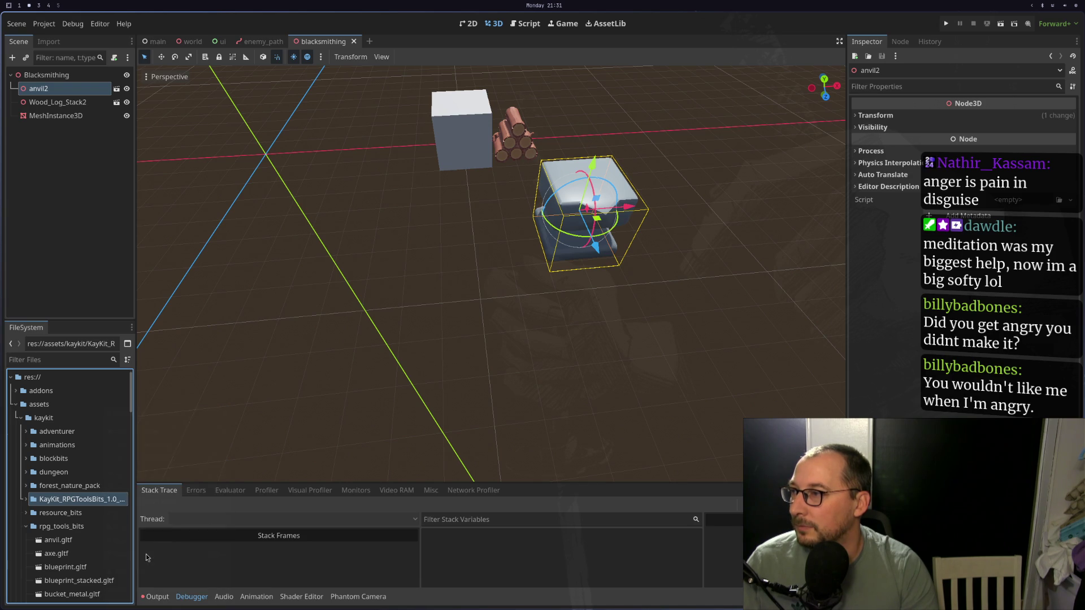
click(604, 353)
Step: Add a second anvil (anvil3) to the scene, undoing stray chisel and file drops
mouse_move(58, 526)
mouse_down()
mouse_move(405, 415)
mouse_move(518, 345)
mouse_move(613, 338)
mouse_up()
drag(411, 386, 422, 370)
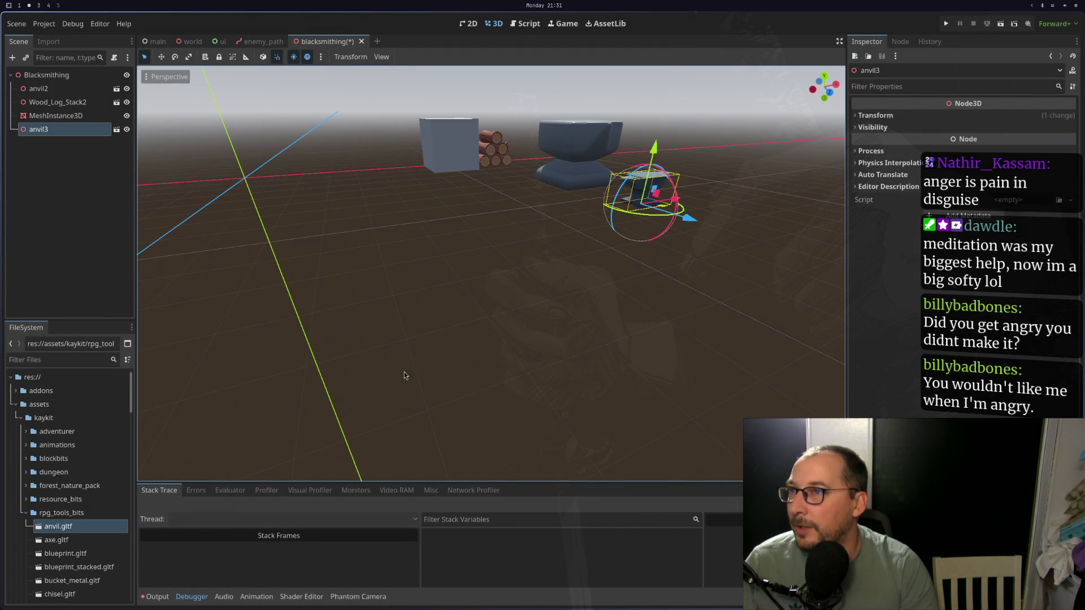
scroll(63, 546, down, 3)
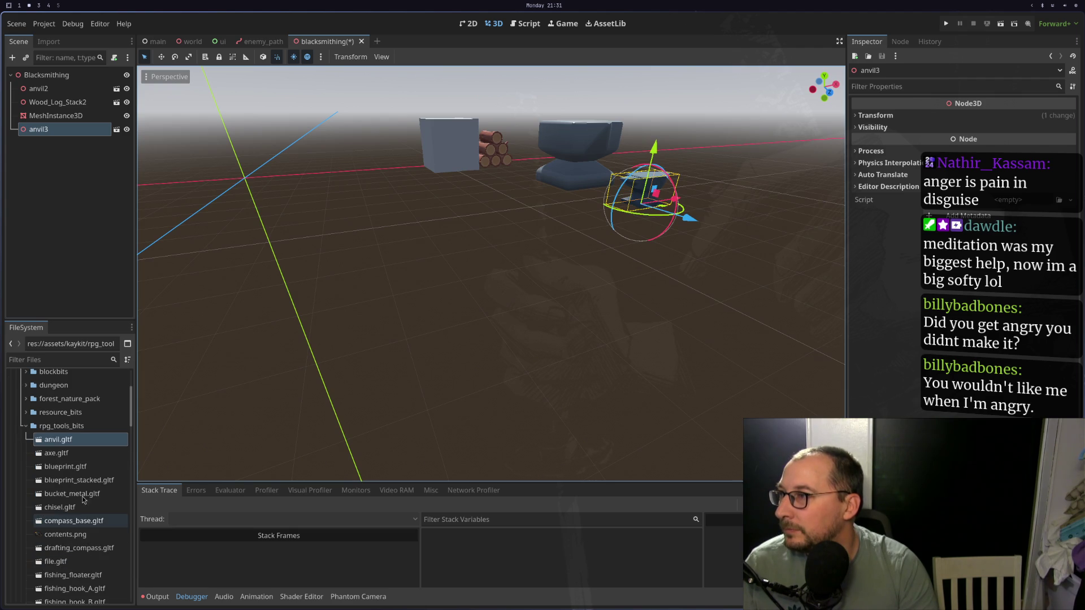
mouse_move(77, 508)
mouse_down()
mouse_move(492, 367)
mouse_move(465, 362)
mouse_up()
key(ctrl+z)
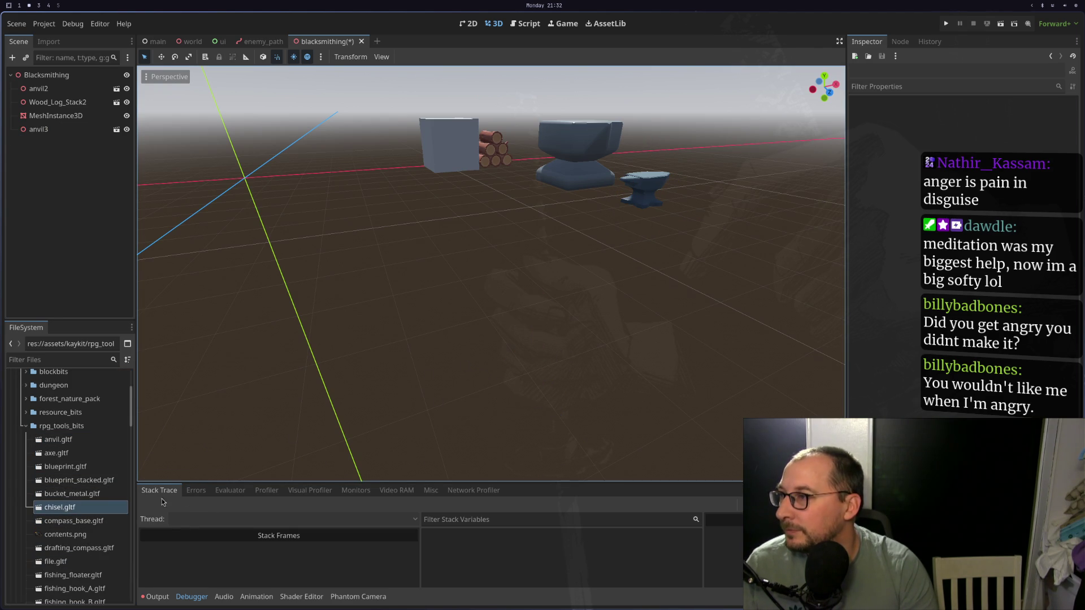
scroll(117, 523, down, 1)
scroll(107, 523, down, 3)
mouse_move(56, 446)
mouse_down()
mouse_move(453, 317)
mouse_move(406, 326)
mouse_up()
key(ctrl+z)
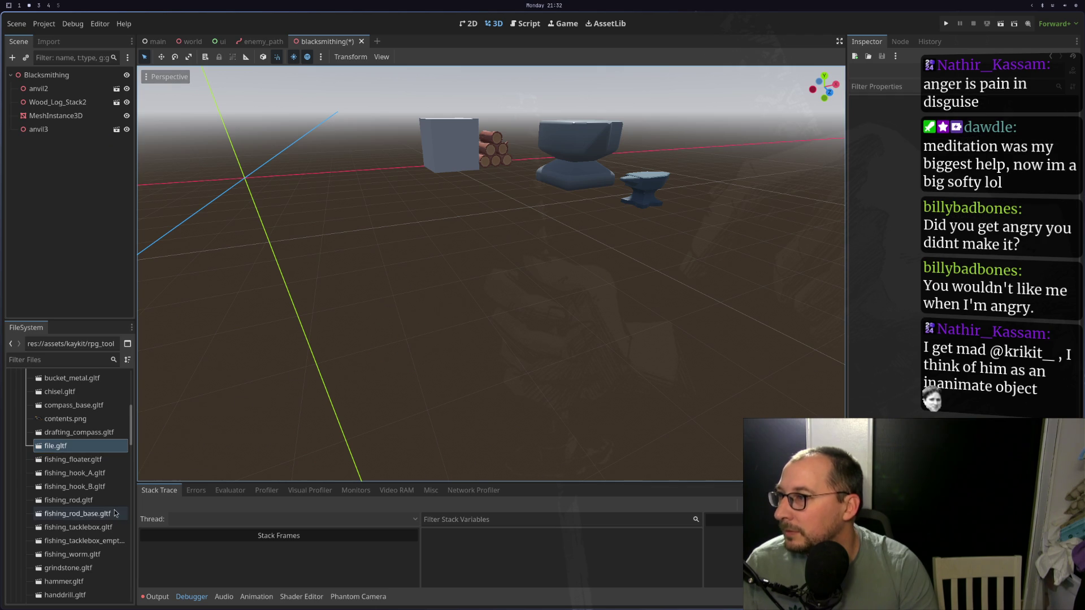
scroll(85, 498, down, 2)
Step: Place a grindstone and move it about 6 m along Z from the anvils
mouse_move(68, 509)
mouse_down()
mouse_move(99, 512)
mouse_move(525, 320)
mouse_up()
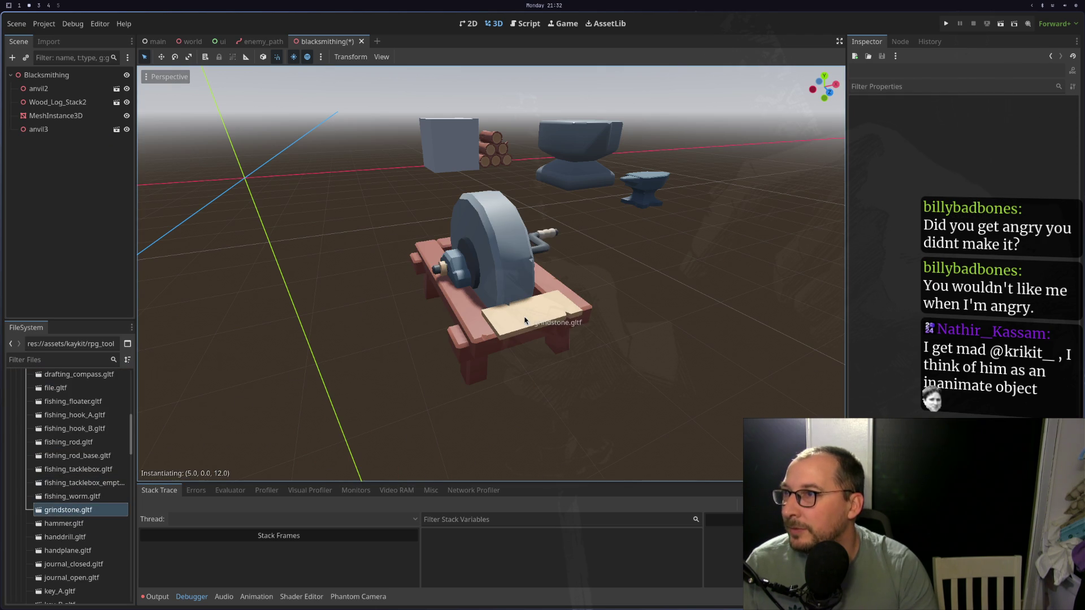
drag(429, 333, 503, 308)
scroll(548, 280, up, 4)
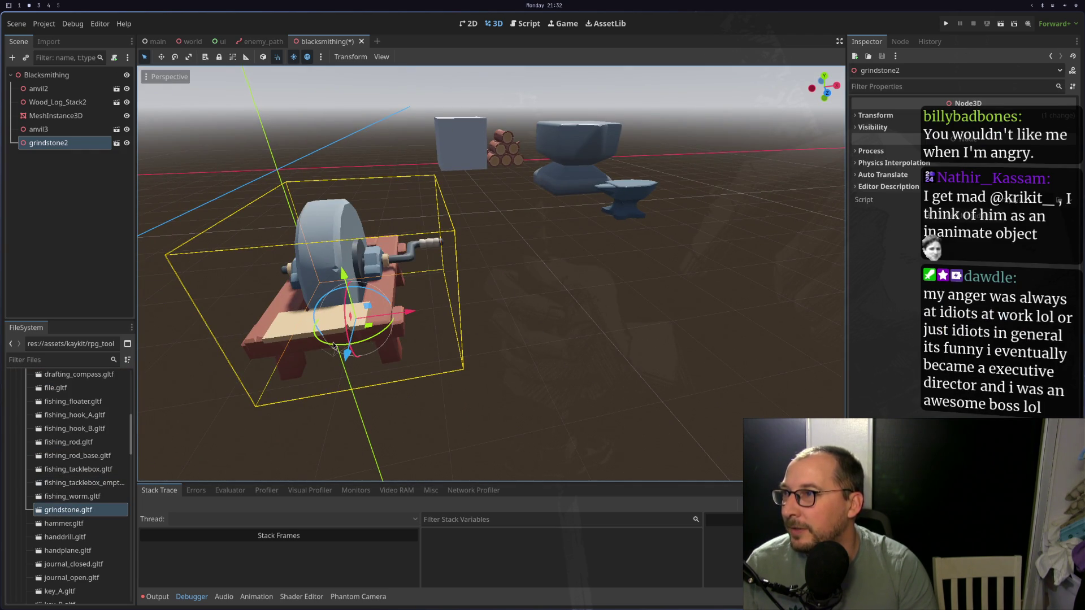
mouse_move(346, 351)
mouse_down()
mouse_move(376, 274)
mouse_move(376, 240)
mouse_up()
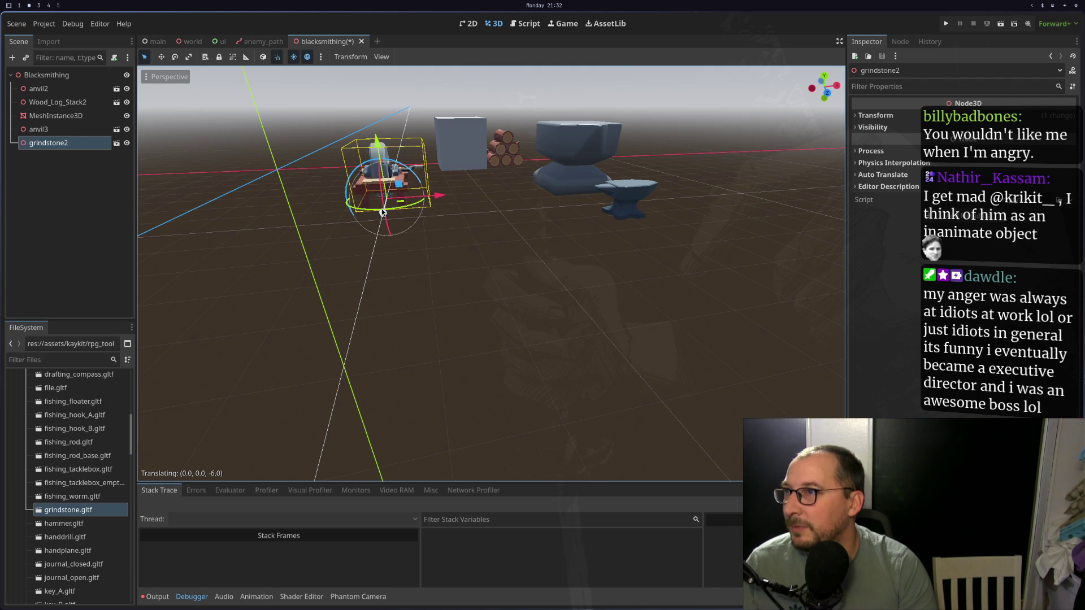
scroll(373, 240, down, 3)
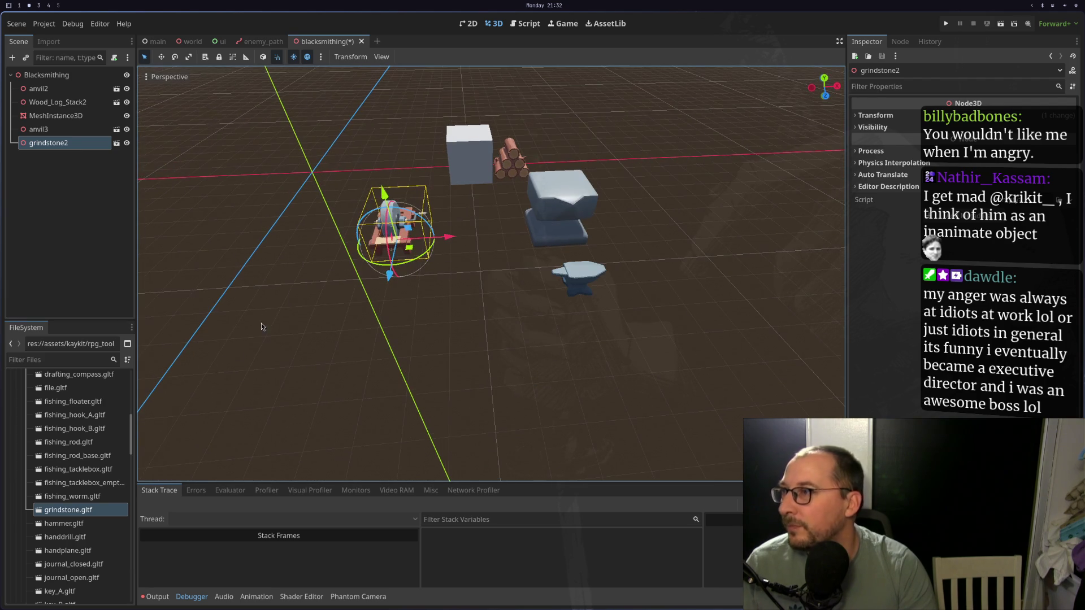
scroll(101, 511, down, 1)
mouse_move(83, 523)
mouse_down()
mouse_move(348, 365)
mouse_move(316, 433)
mouse_move(128, 490)
mouse_up()
mouse_move(65, 508)
mouse_down()
mouse_move(322, 364)
mouse_move(315, 416)
mouse_move(154, 456)
mouse_up()
scroll(154, 455, down, 2)
scroll(106, 491, down, 3)
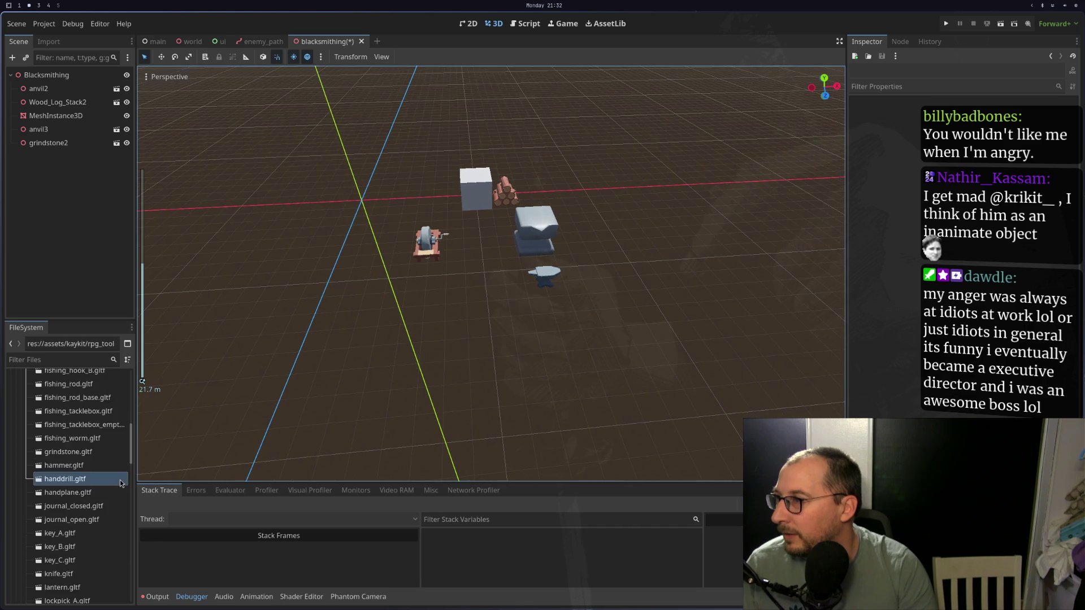
Step: Add tongs.gltf as tongs2 near the grindstone and frame the view on it
scroll(111, 479, down, 2)
scroll(111, 483, down, 5)
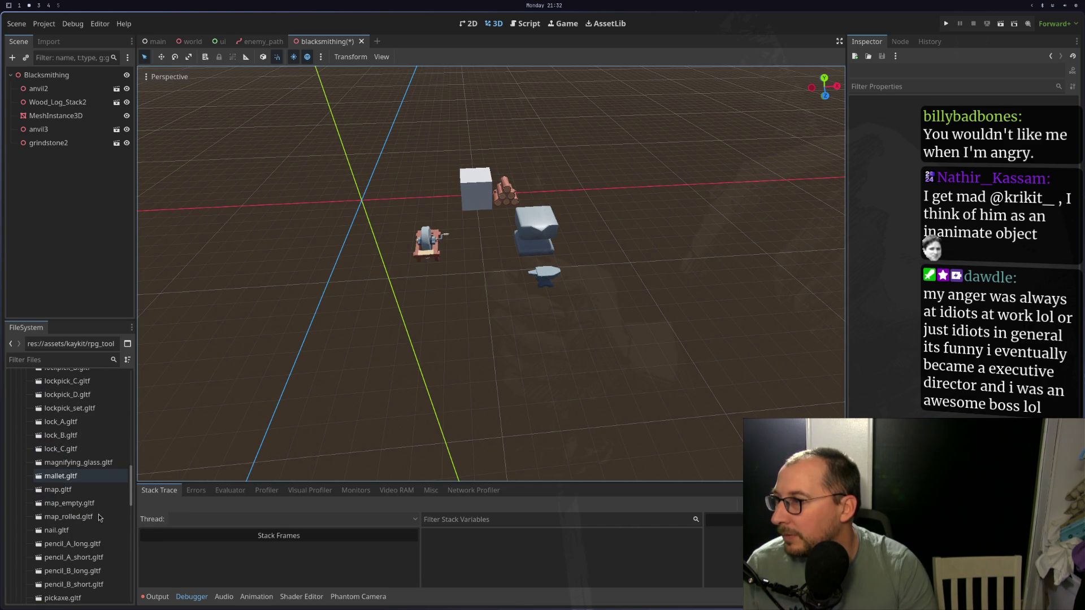
scroll(98, 510, down, 3)
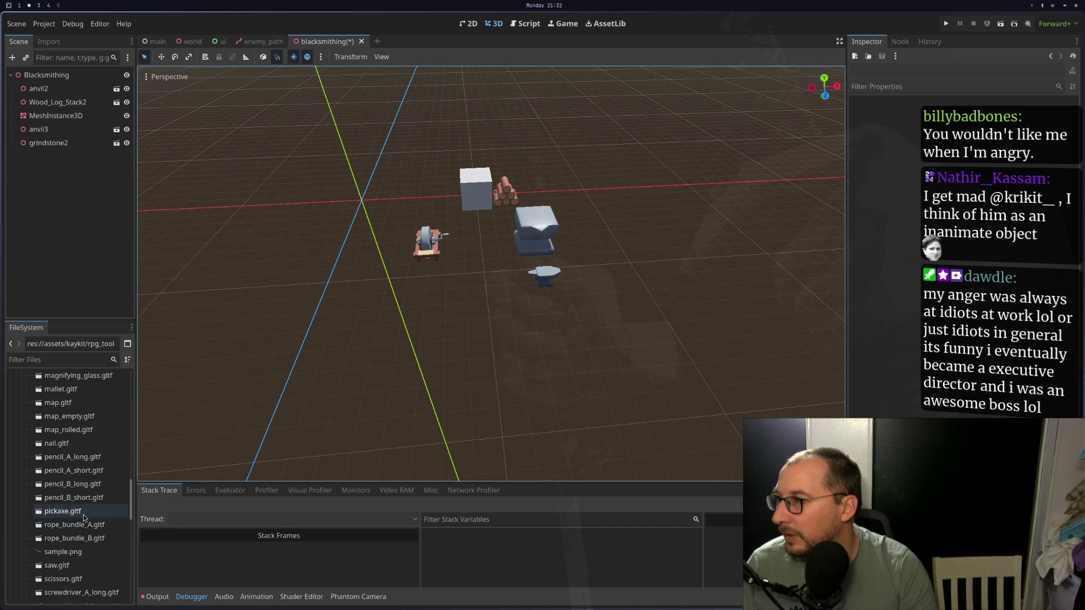
scroll(84, 516, down, 1)
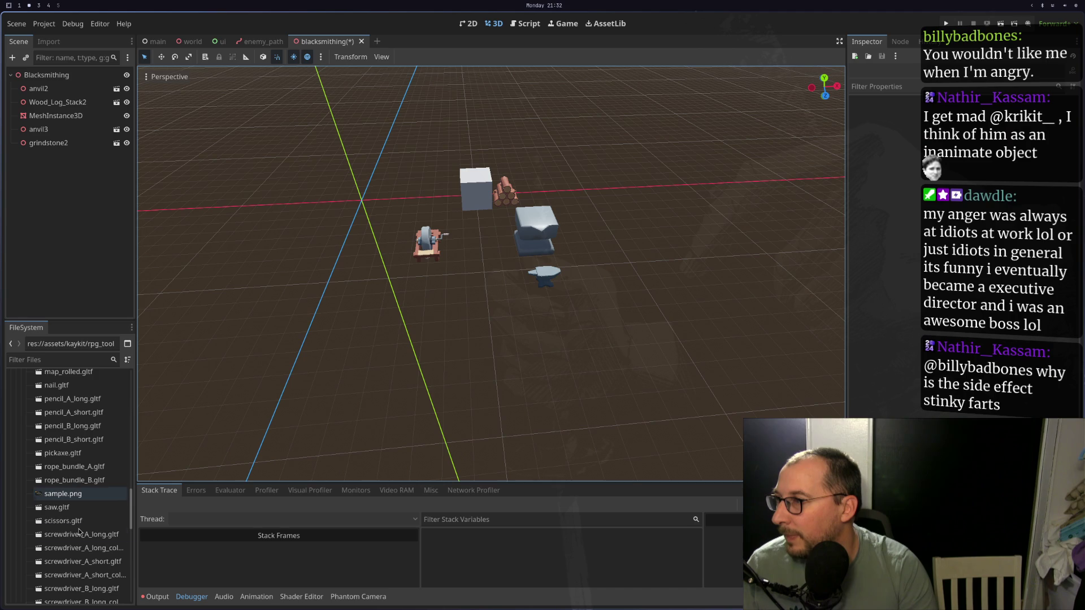
scroll(70, 529, down, 2)
scroll(70, 529, down, 3)
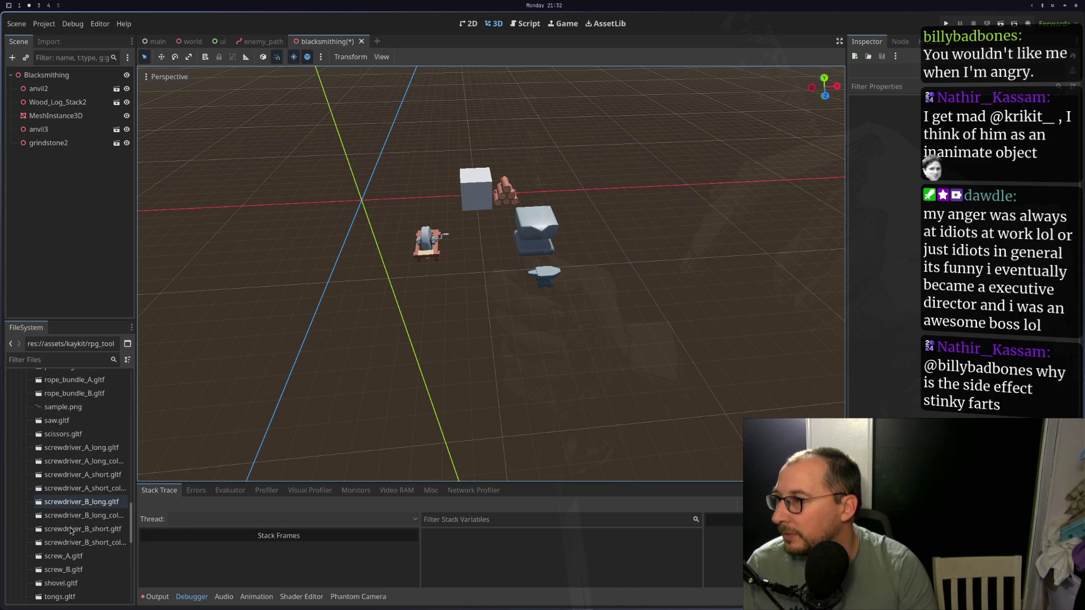
drag(59, 568, 474, 270)
key(f)
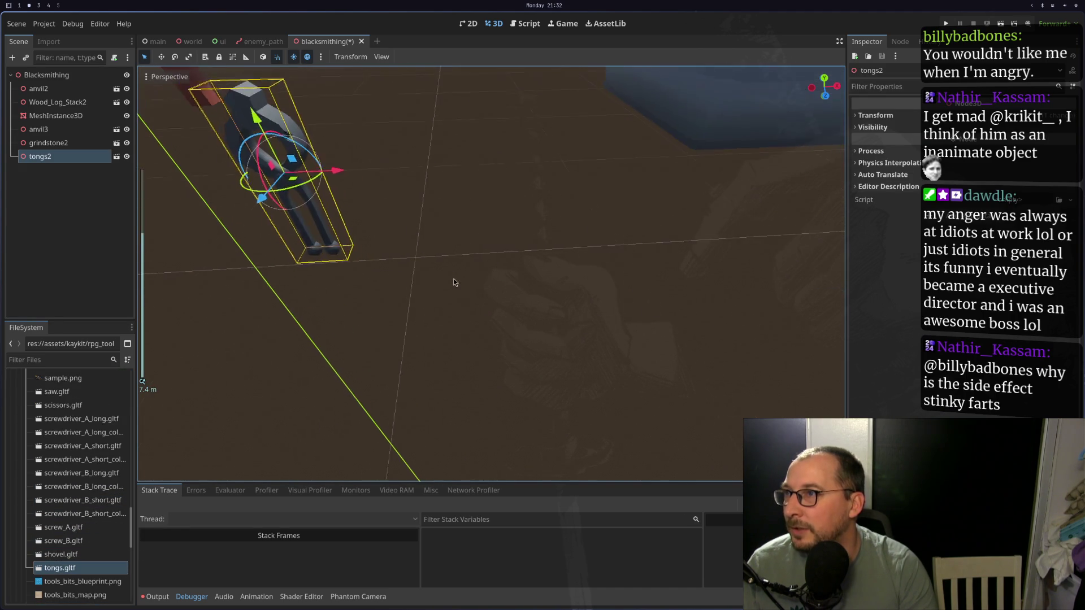
scroll(389, 196, down, 3)
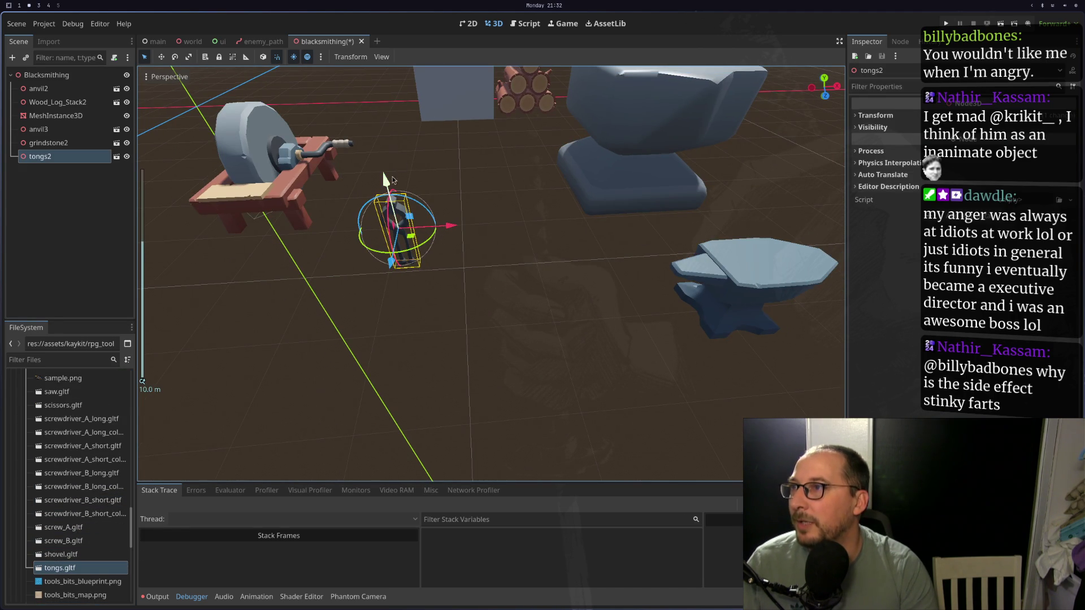
scroll(387, 150, down, 4)
mouse_move(372, 170)
mouse_down()
mouse_move(410, 171)
mouse_move(446, 210)
mouse_up()
scroll(447, 210, up, 5)
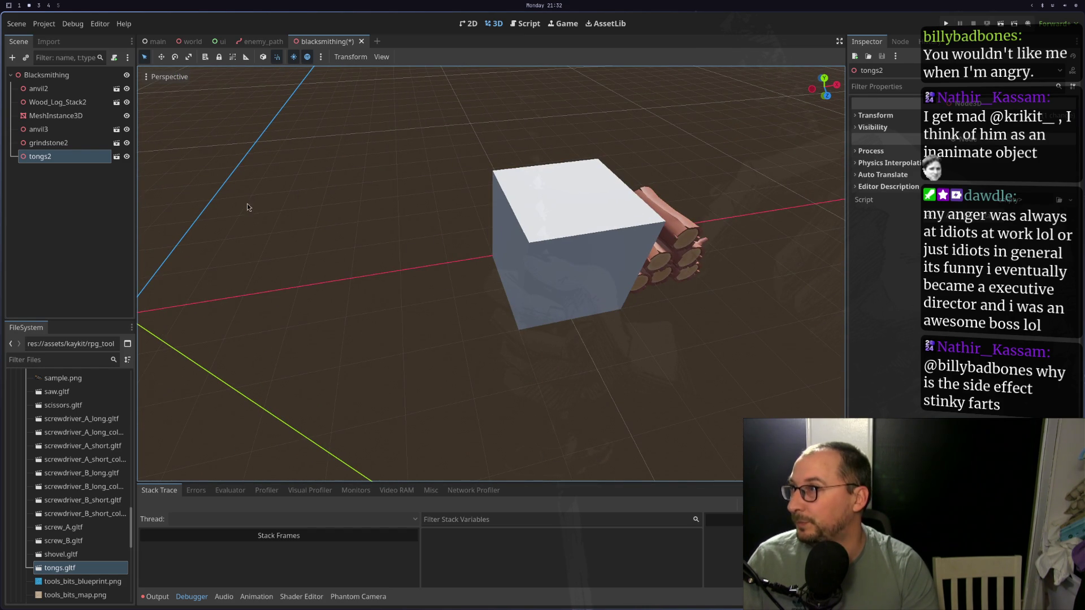
Step: Add a MeshInstance3D child node under the Blacksmithing root node
right_click(60, 79)
click(79, 85)
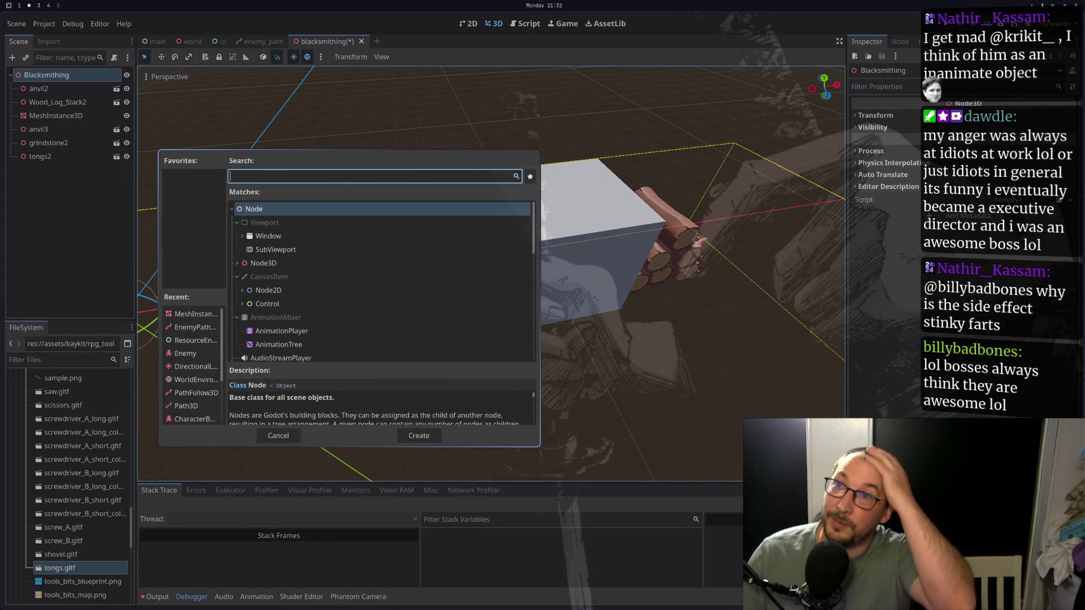
text(mesh)
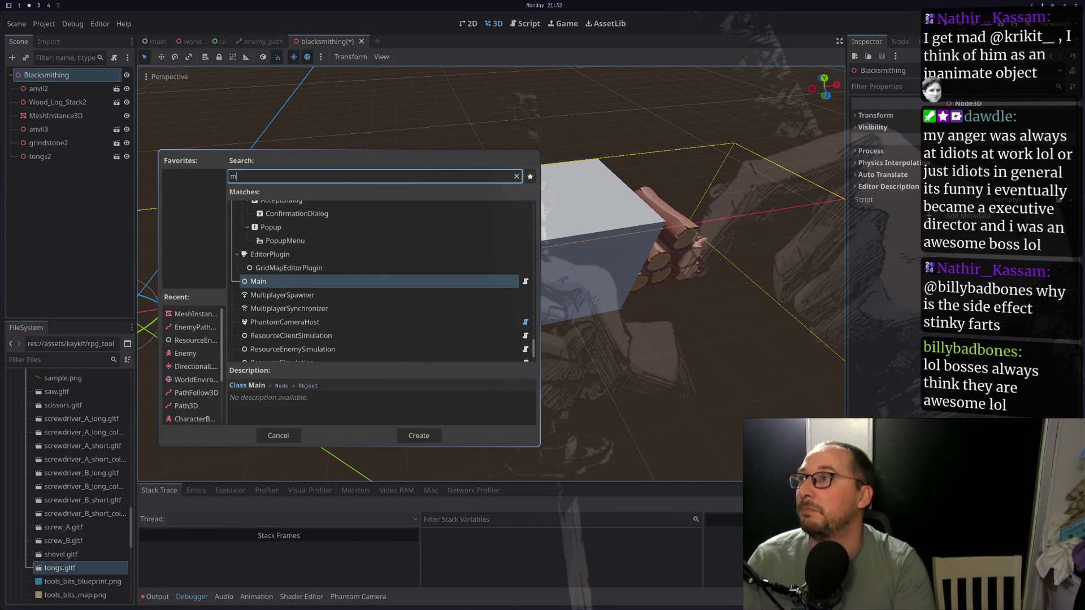
key(Return)
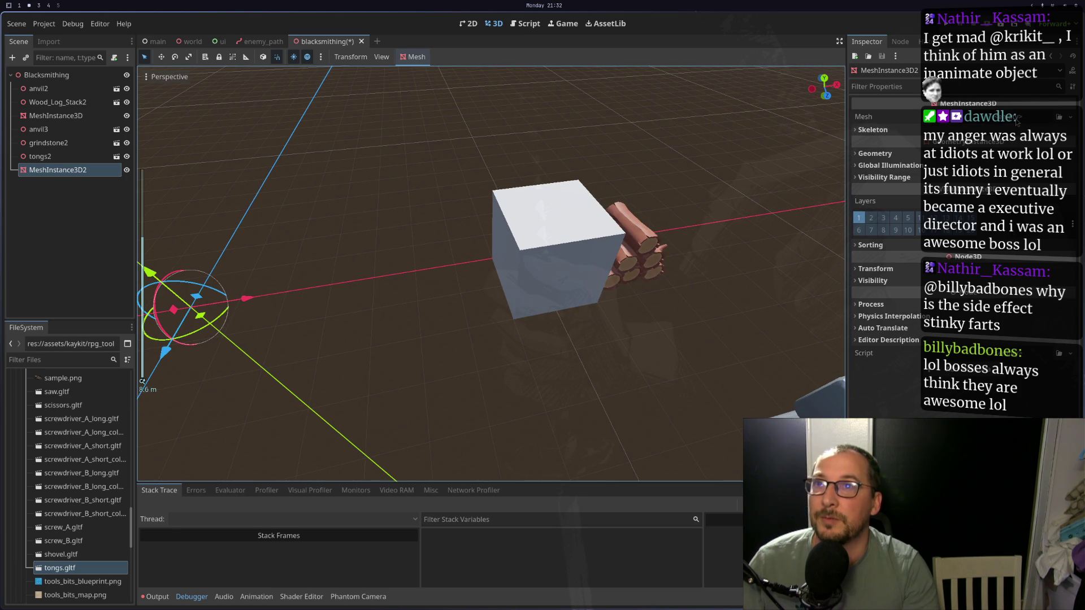
Step: Assign a PrismMesh to the new node, frame it in the viewport and expand its settings
click(994, 116)
click(1012, 184)
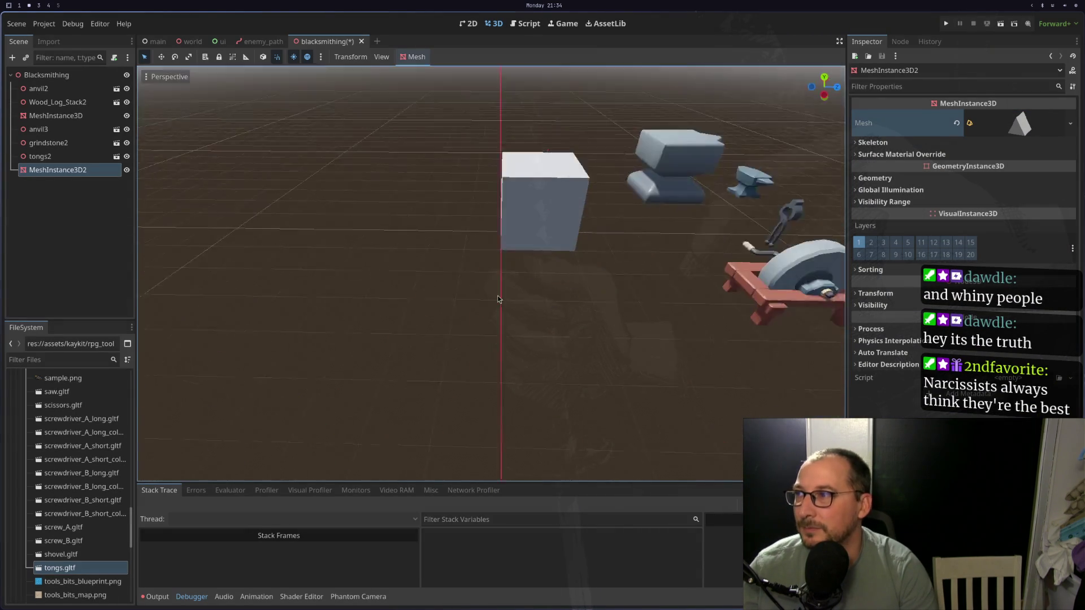
scroll(289, 277, down, 5)
key(f)
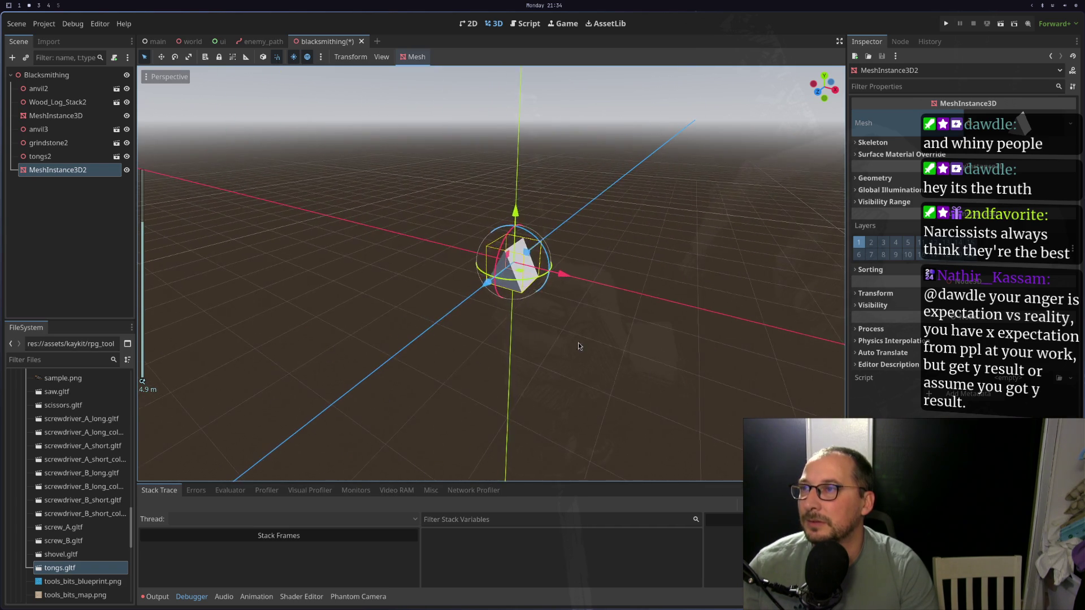
scroll(568, 311, up, 3)
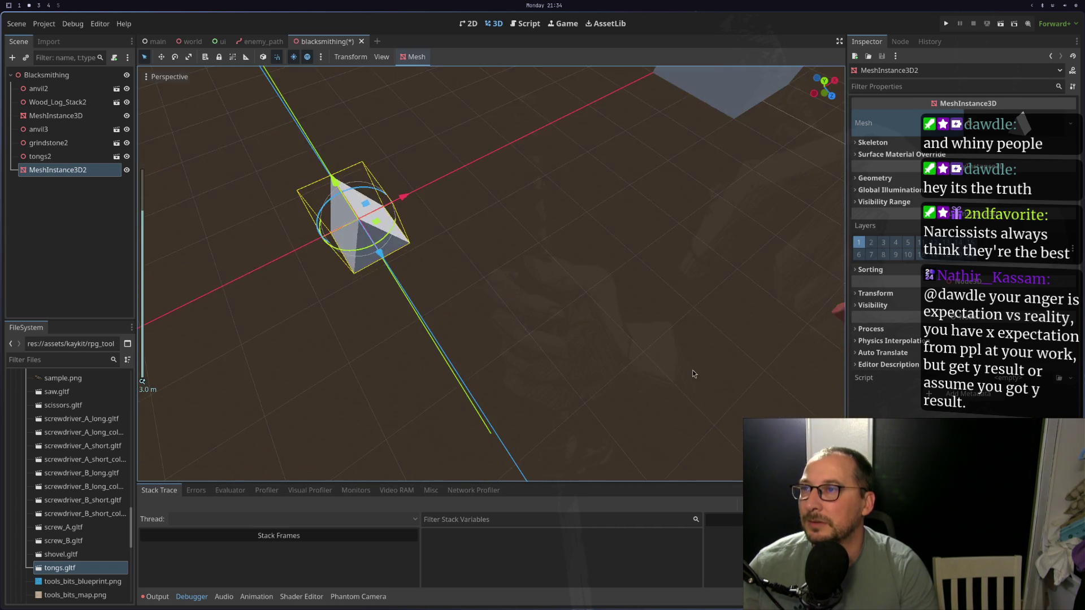
click(1036, 131)
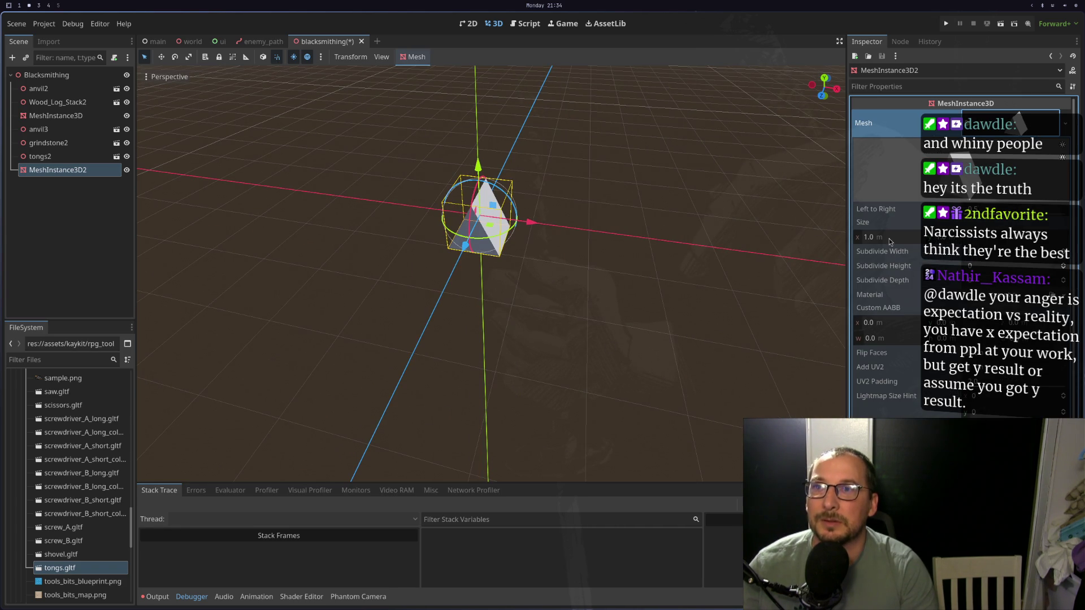
Step: Widen the prism to 2.0 m and rotate it onto its side as a sloped wedge
drag(890, 242, 921, 242)
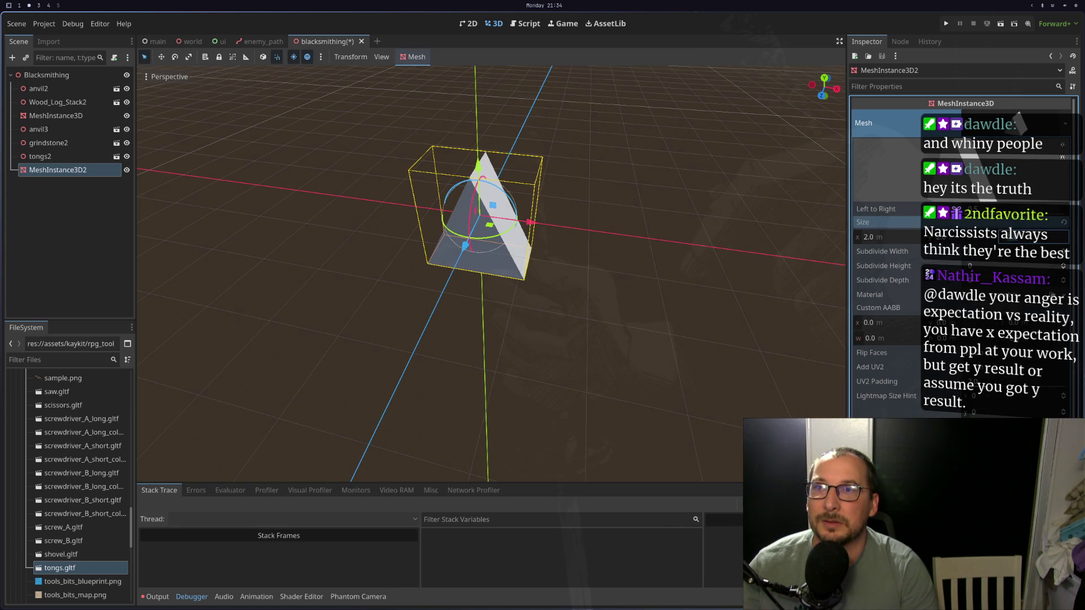
drag(565, 255, 480, 220)
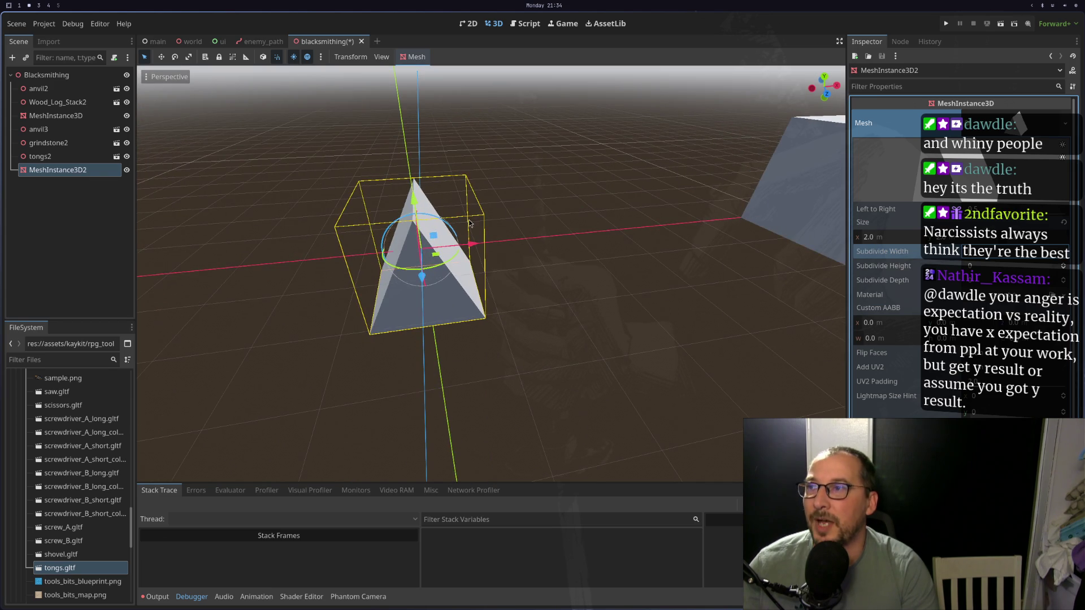
key(r)
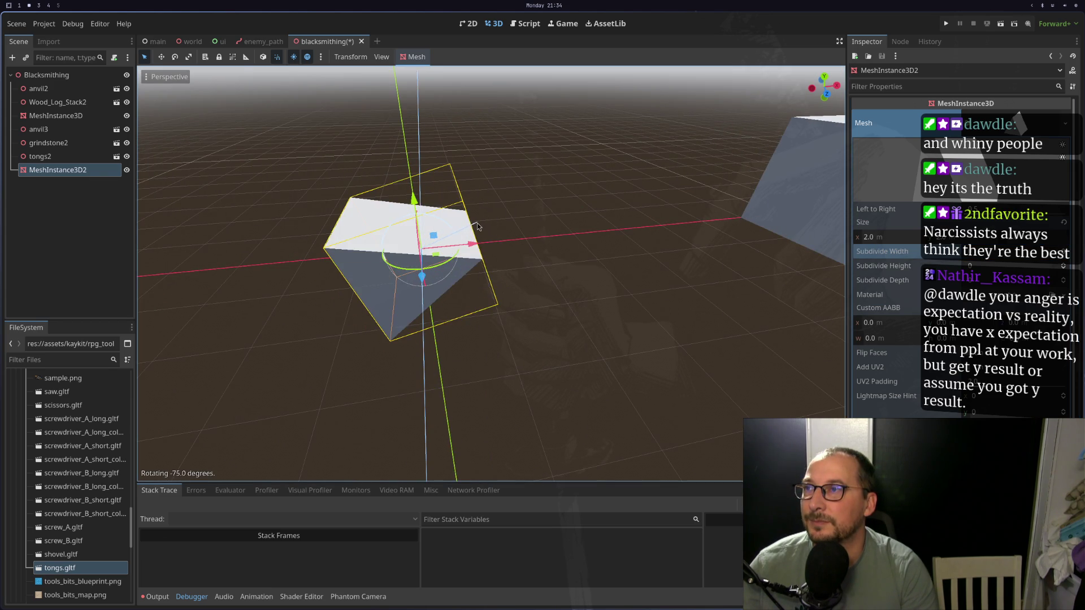
click(461, 243)
drag(461, 243, 328, 278)
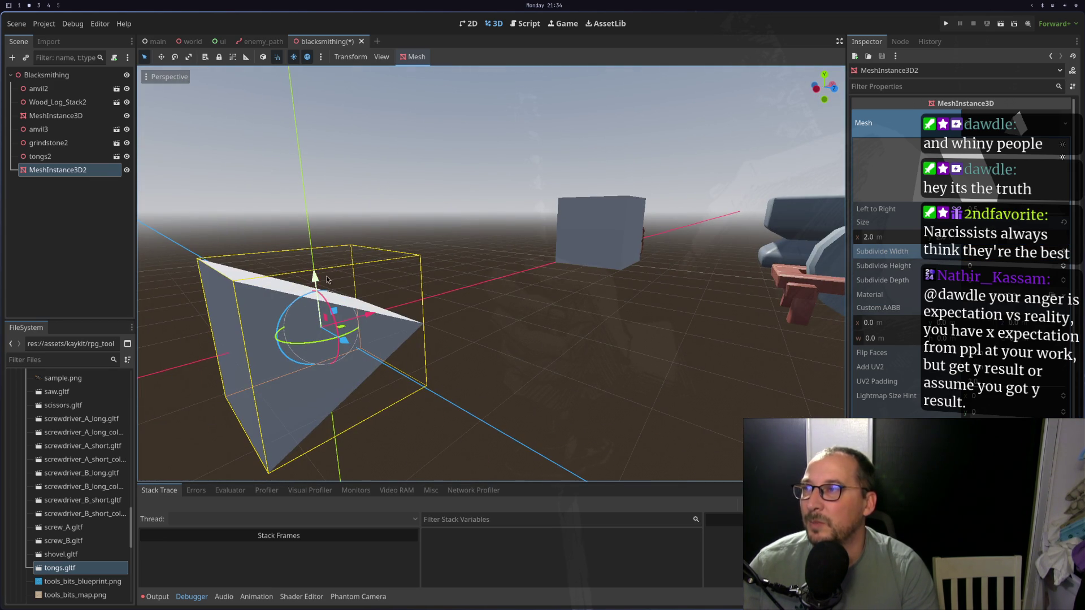
key(r)
click(386, 260)
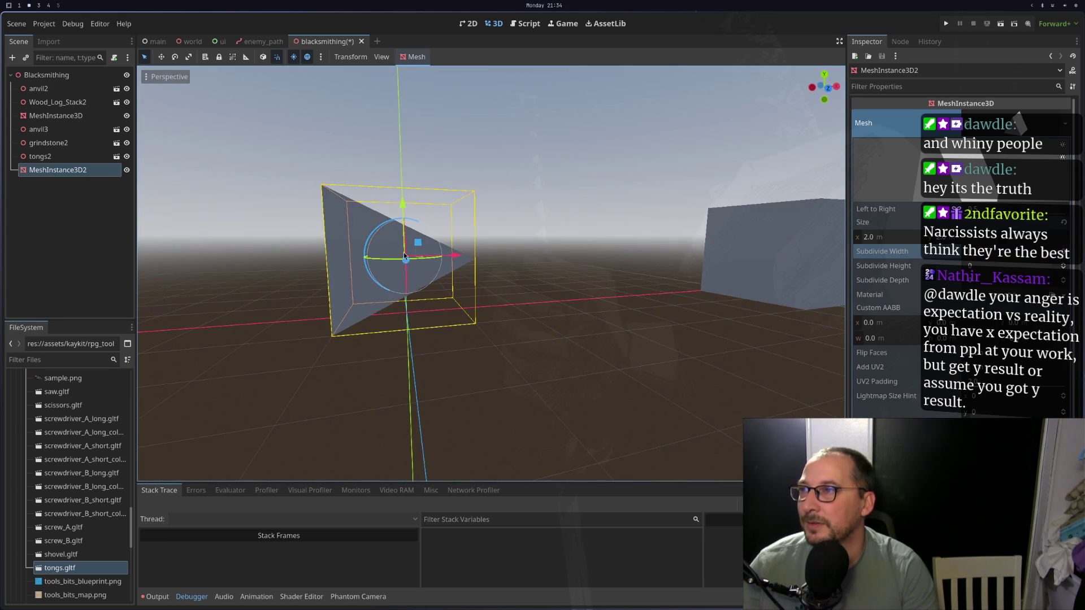
Step: Slide the wedge along X until it sits flush against the white box
mouse_move(455, 255)
mouse_down()
mouse_move(747, 236)
mouse_move(584, 304)
mouse_up()
scroll(579, 362, up, 3)
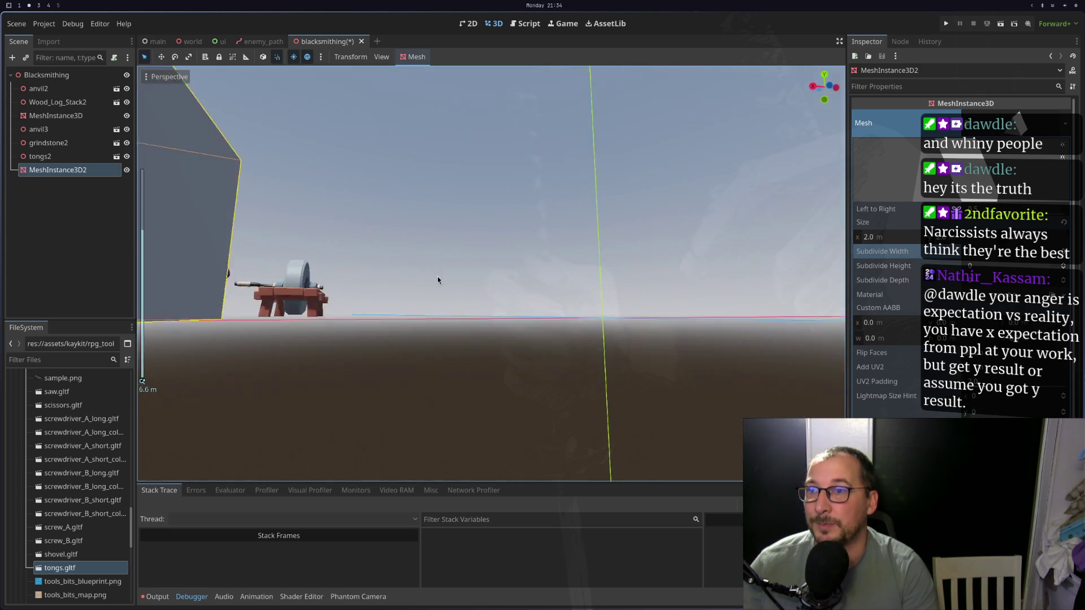
scroll(580, 358, down, 3)
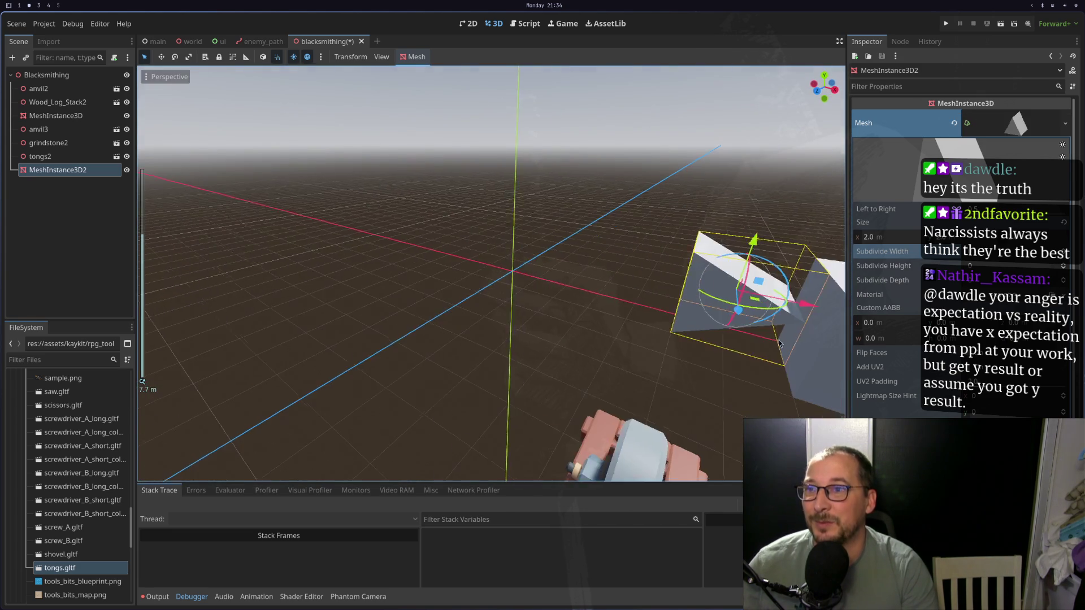
scroll(786, 349, down, 2)
scroll(707, 317, down, 3)
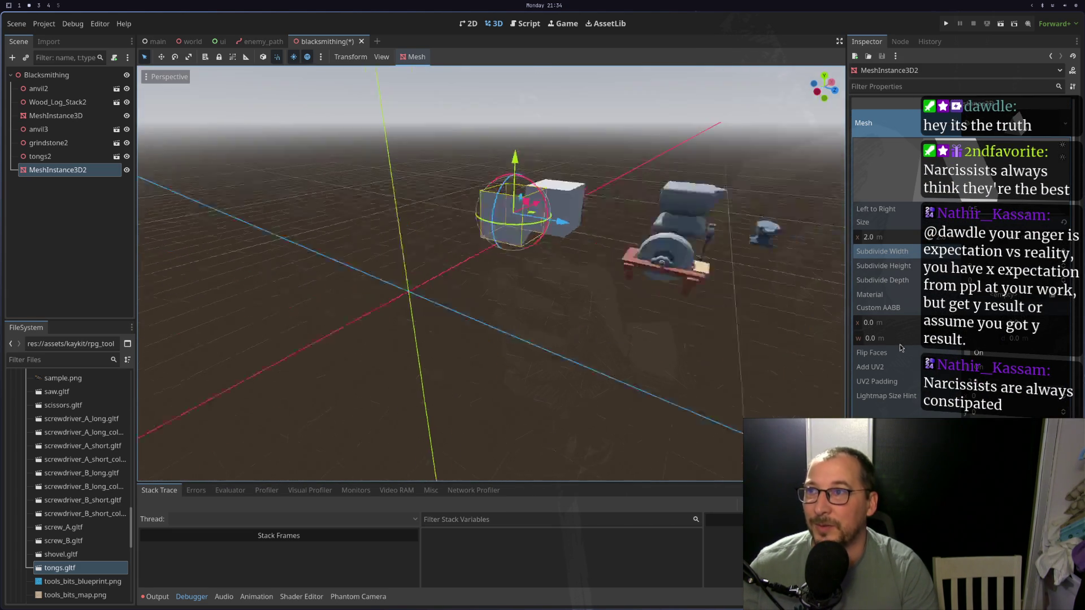
scroll(691, 302, up, 4)
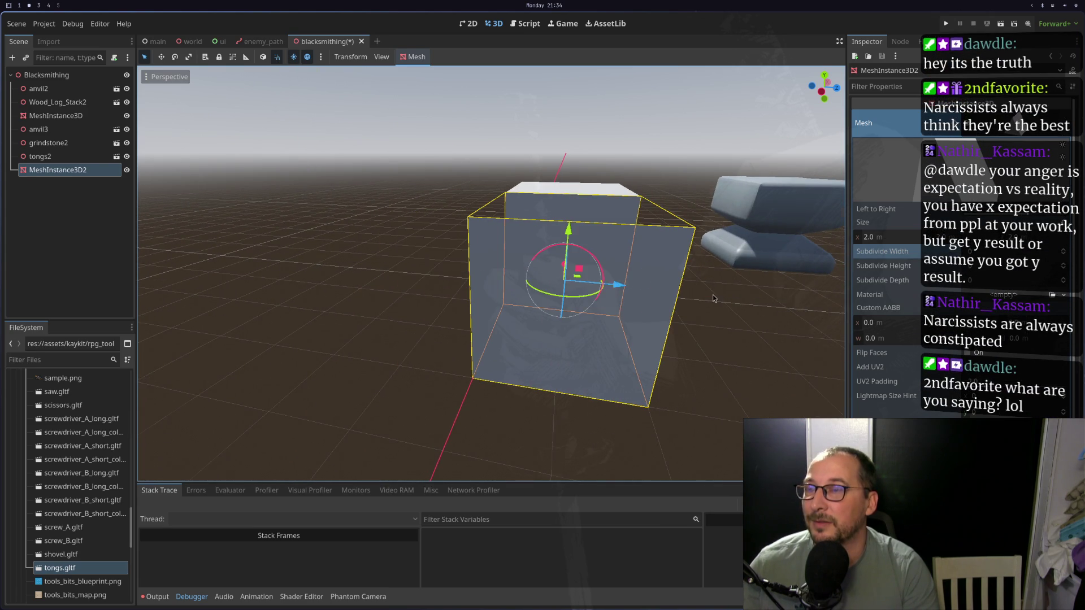
scroll(563, 296, down, 2)
scroll(560, 317, down, 2)
scroll(555, 338, down, 1)
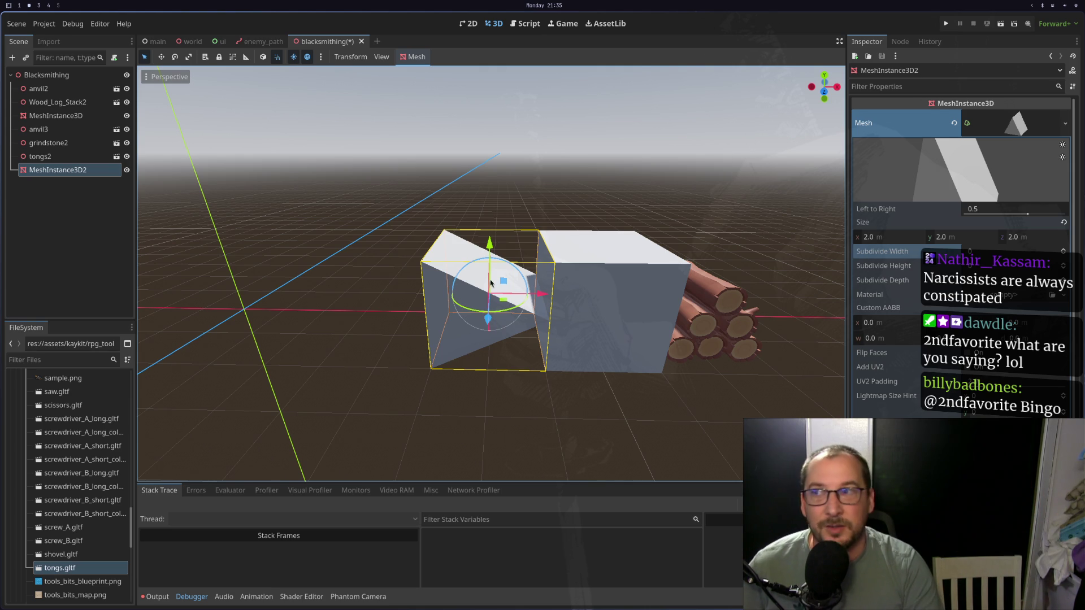
drag(533, 297, 513, 296)
key(ctrl+z)
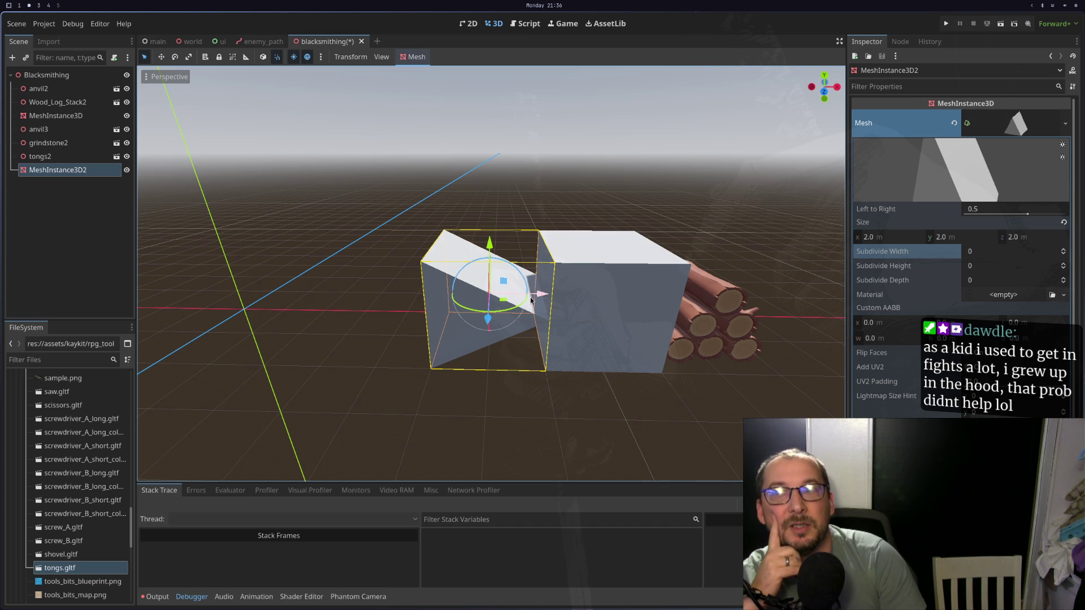
mouse_move(540, 302)
mouse_down()
mouse_move(490, 307)
mouse_move(524, 313)
mouse_up()
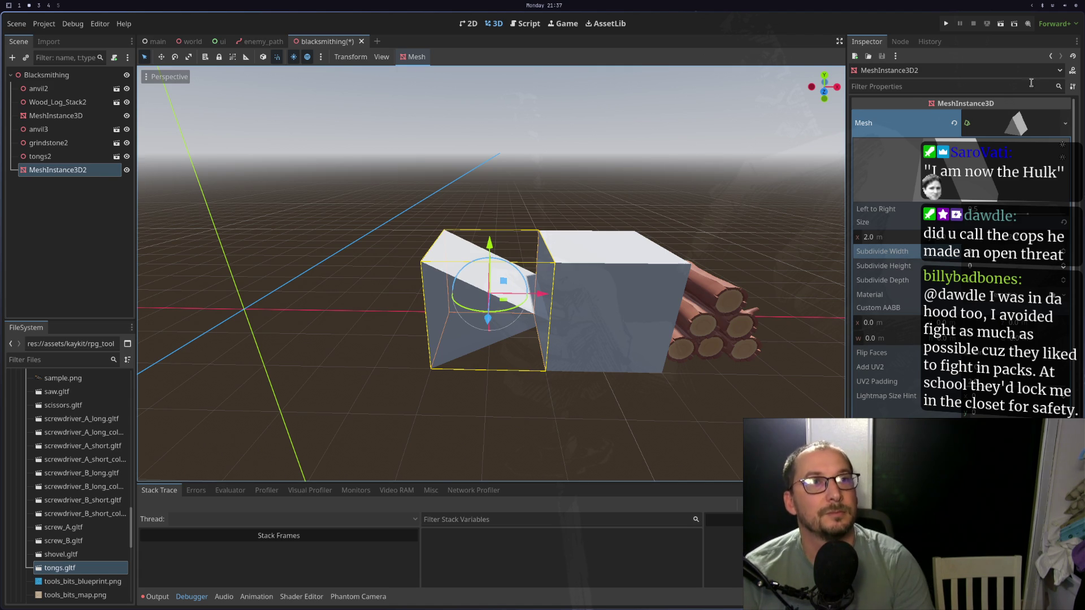
key(super+4)
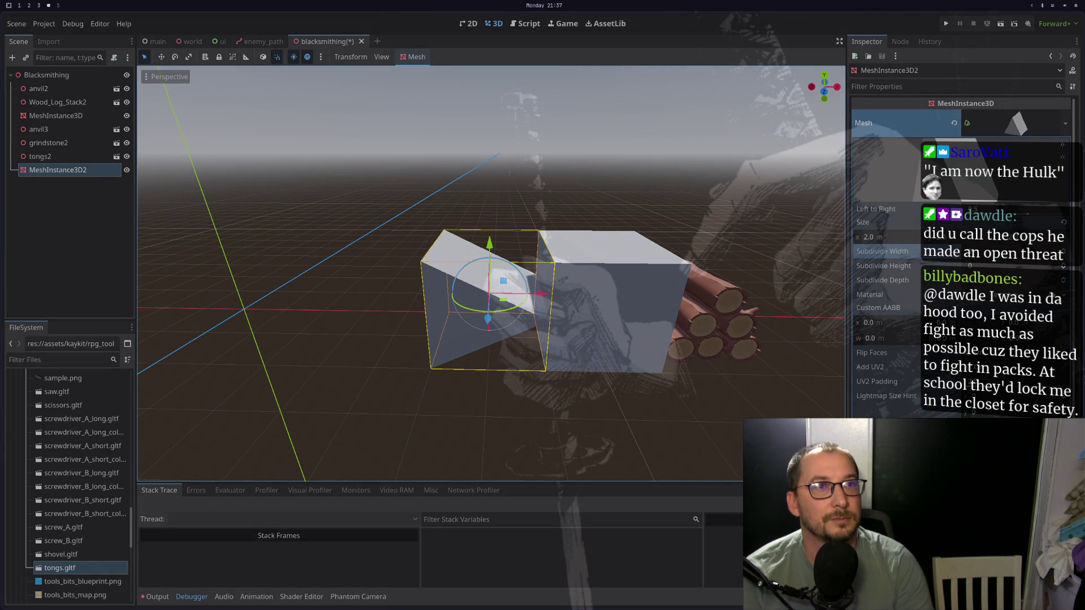
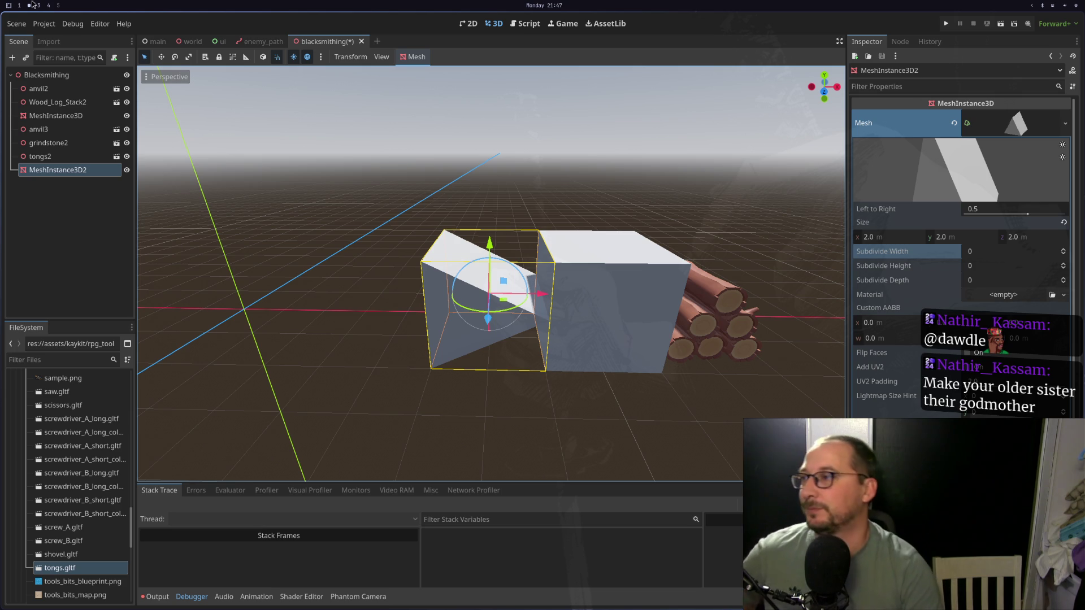
Step: Collapse rpg_tools_bits in FileSystem and browse the resource_bits folder's models
scroll(131, 504, up, 3)
scroll(130, 500, up, 15)
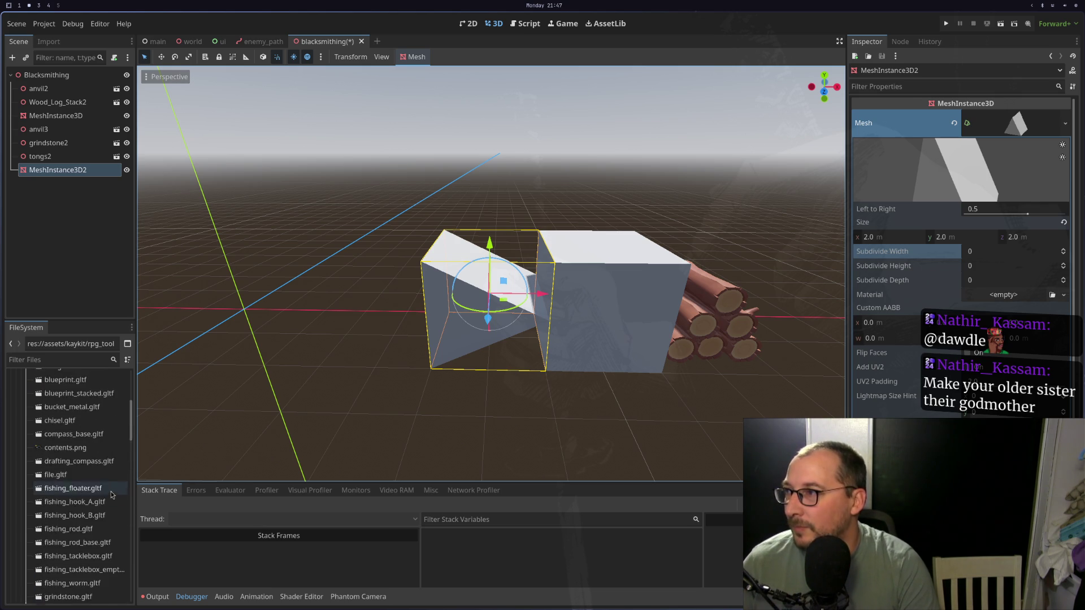
click(25, 526)
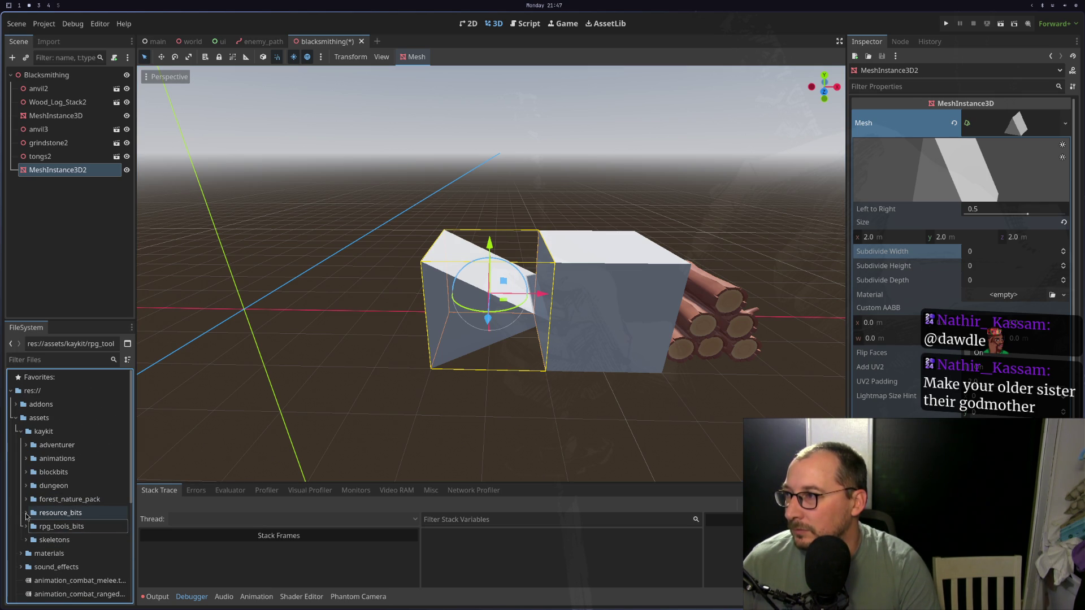
click(18, 515)
scroll(19, 517, down, 10)
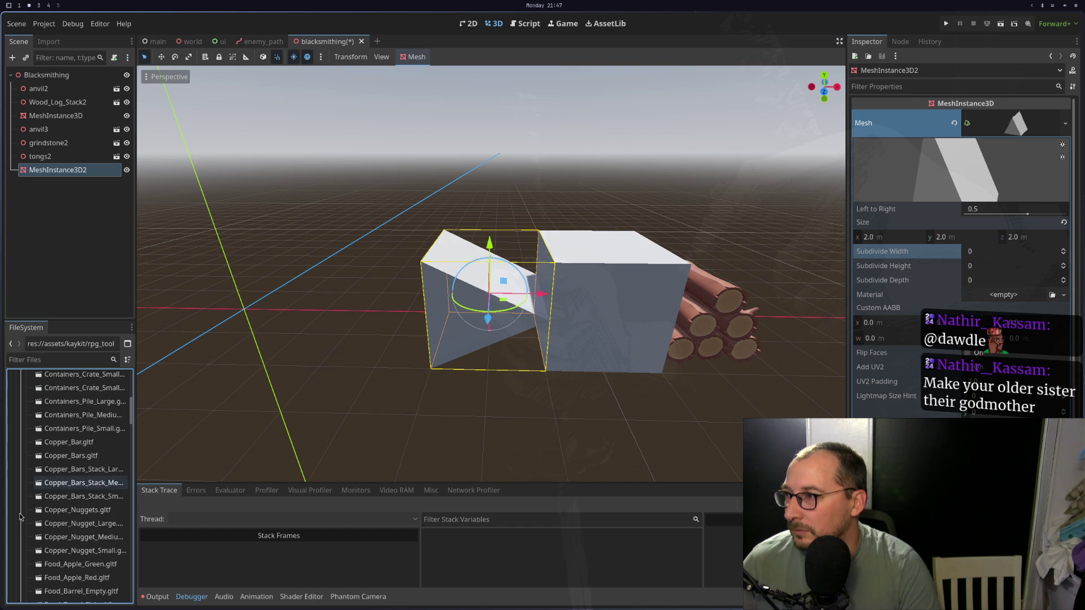
scroll(20, 518, up, 10)
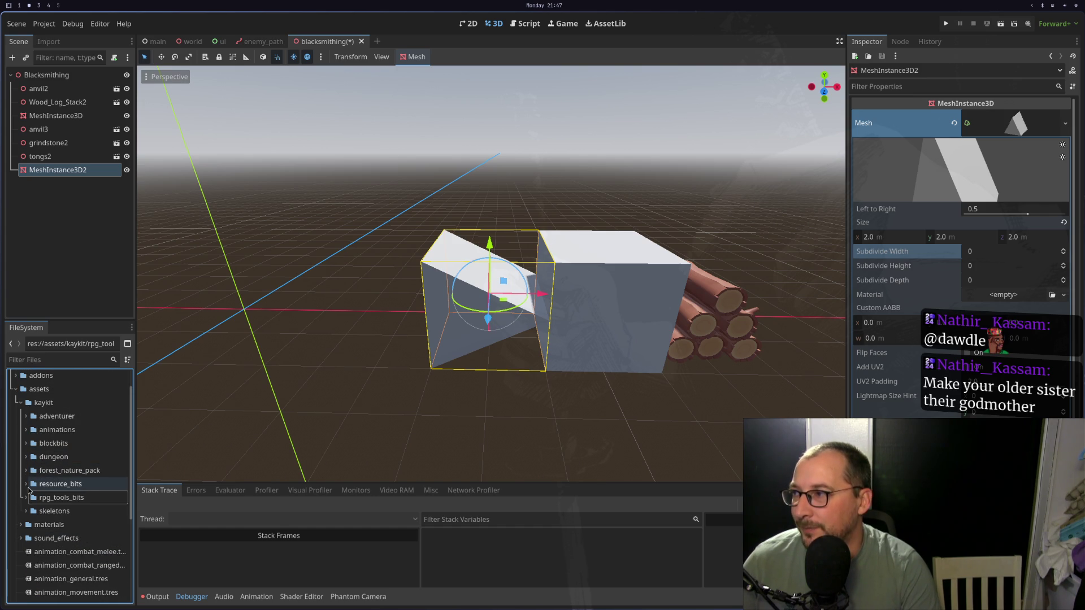
scroll(60, 510, down, 10)
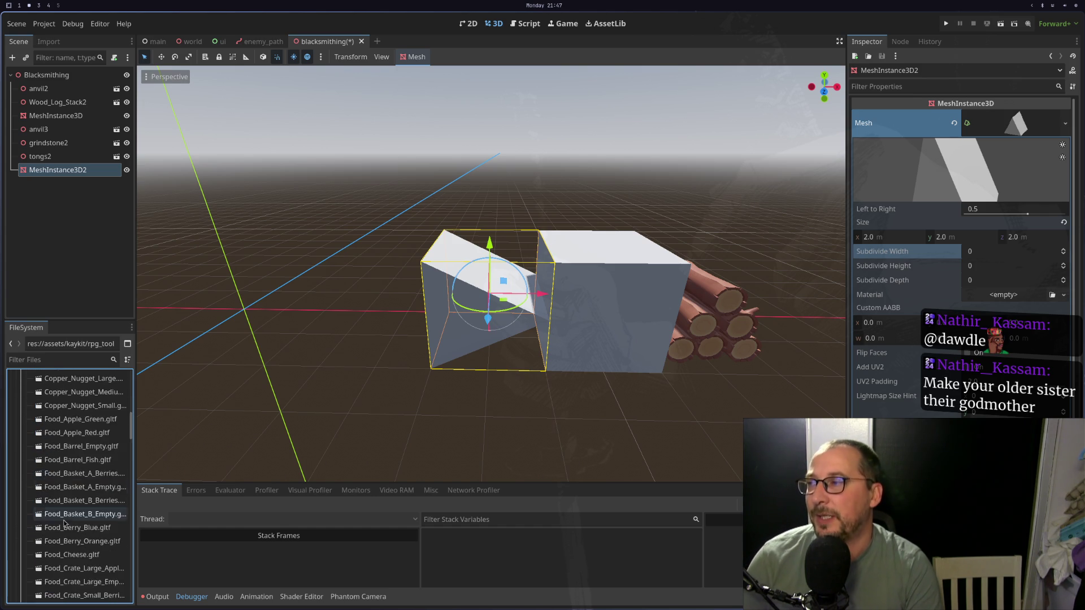
scroll(65, 524, down, 10)
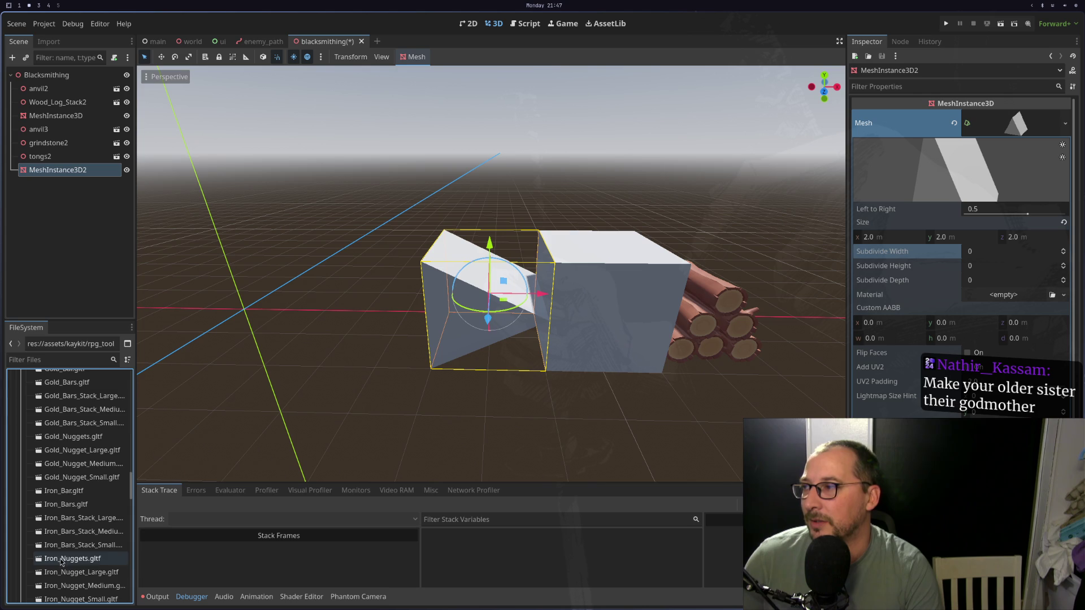
scroll(56, 525, up, 15)
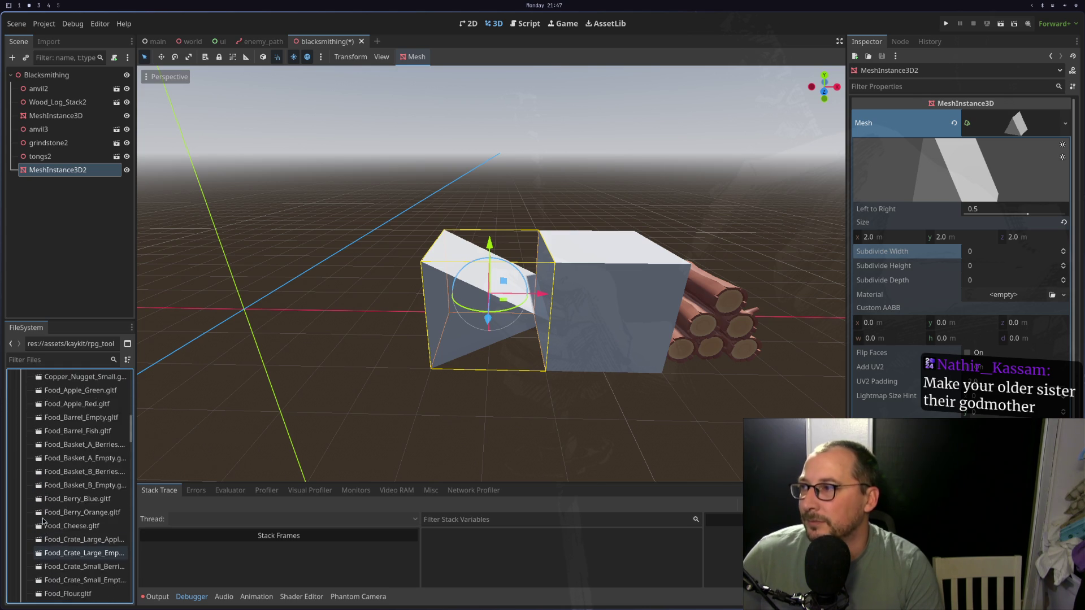
scroll(72, 533, up, 15)
Step: Switch to another KayKit asset pack and scroll down to its floor_tile .gltf models
click(25, 526)
click(27, 500)
scroll(38, 493, down, 5)
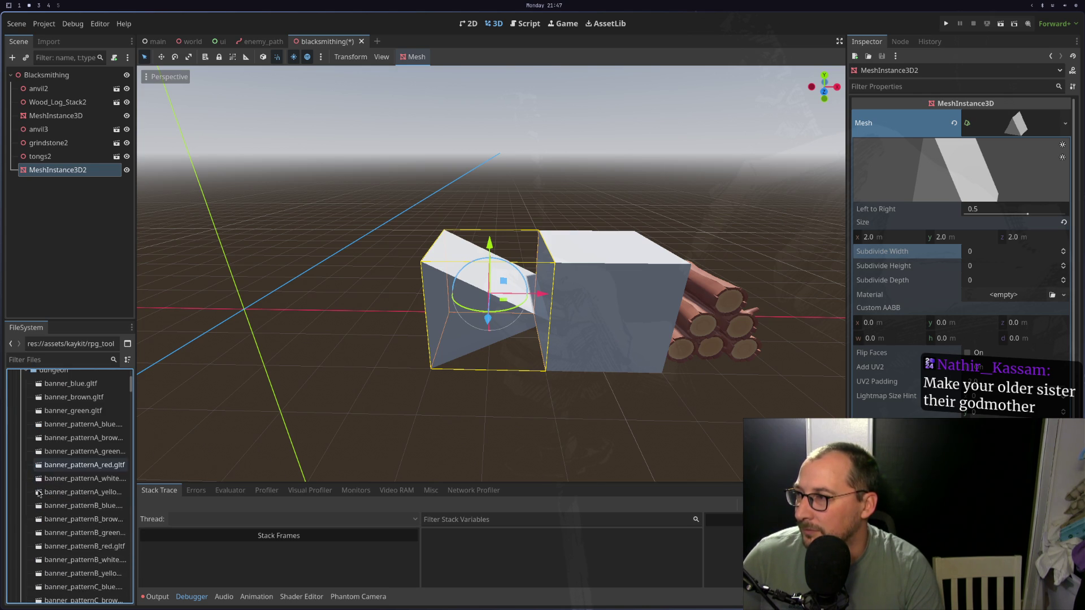
scroll(38, 493, down, 5)
scroll(39, 494, down, 15)
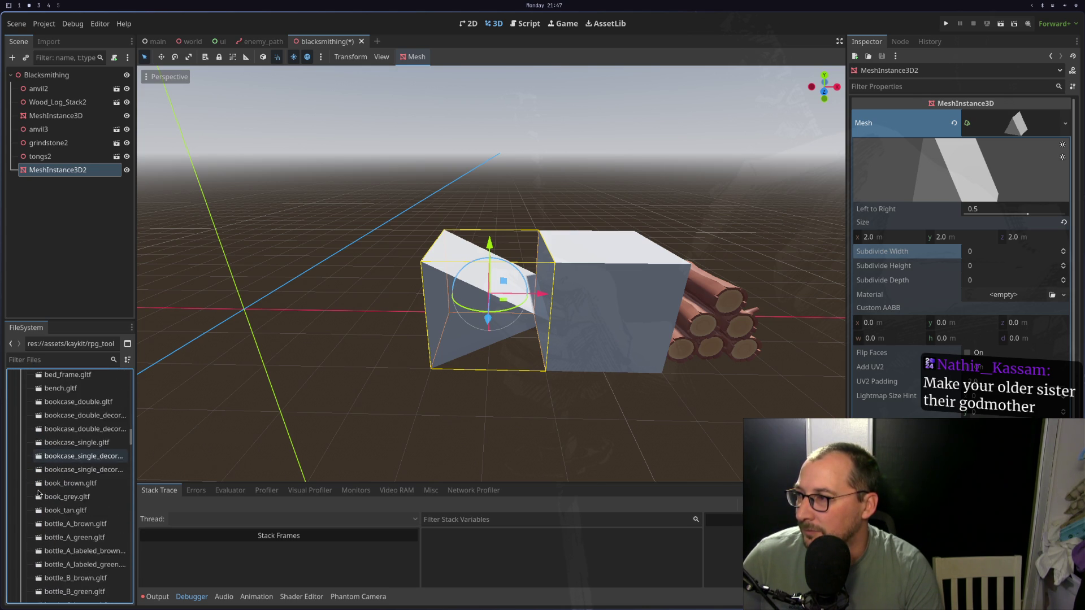
scroll(38, 490, up, 3)
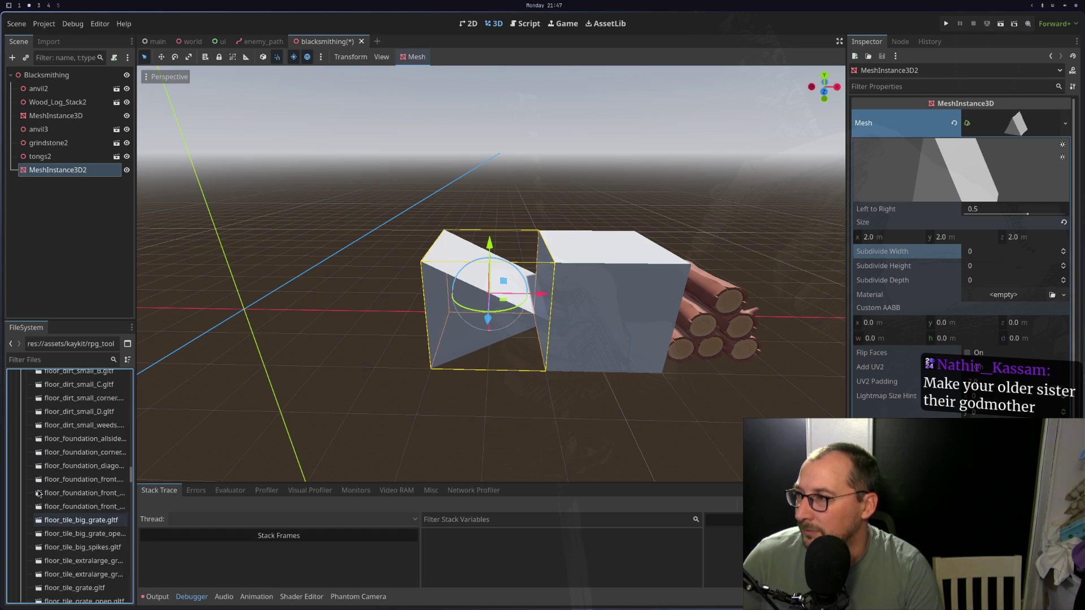
scroll(51, 537, down, 2)
mouse_move(74, 557)
mouse_down()
mouse_move(130, 525)
mouse_move(433, 443)
mouse_up()
scroll(419, 443, down, 3)
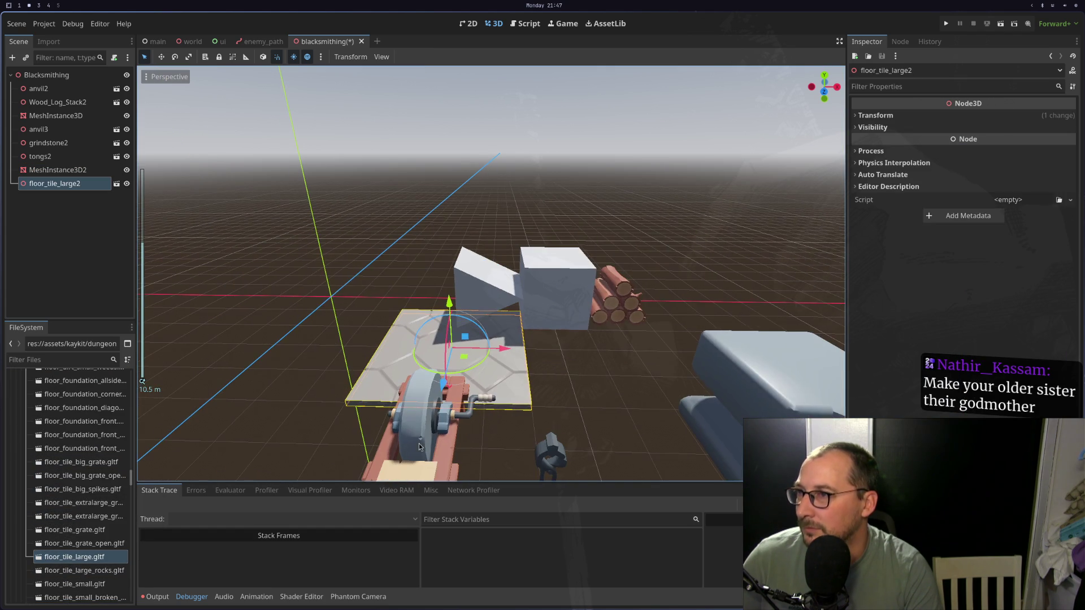
drag(379, 405, 338, 429)
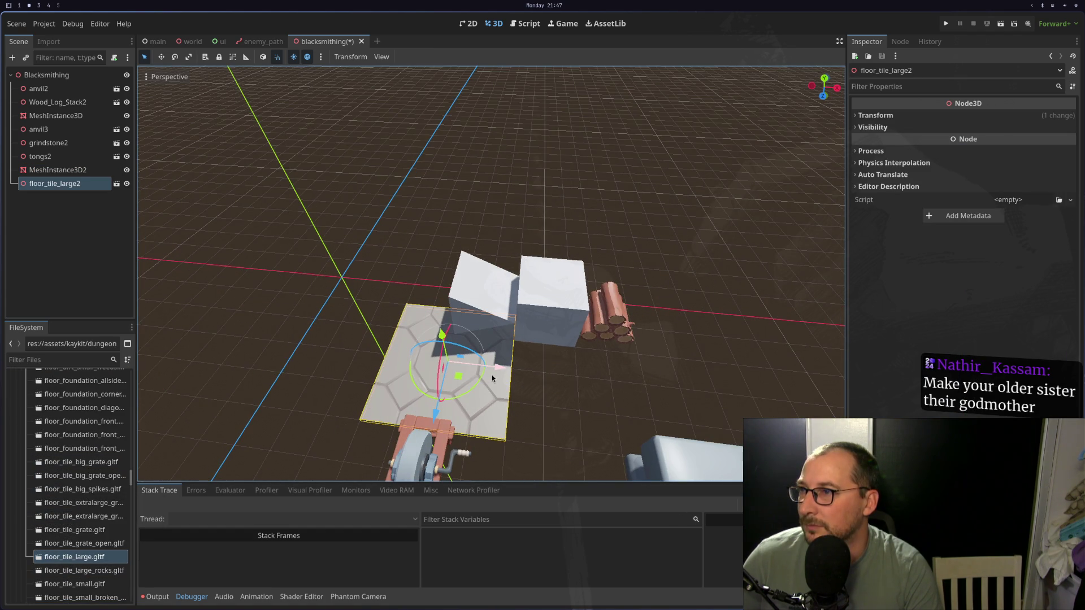
mouse_move(498, 368)
mouse_down()
mouse_move(395, 367)
mouse_move(412, 300)
mouse_move(349, 388)
mouse_up()
mouse_move(334, 425)
mouse_down()
mouse_move(355, 385)
mouse_move(413, 427)
mouse_move(395, 404)
mouse_up()
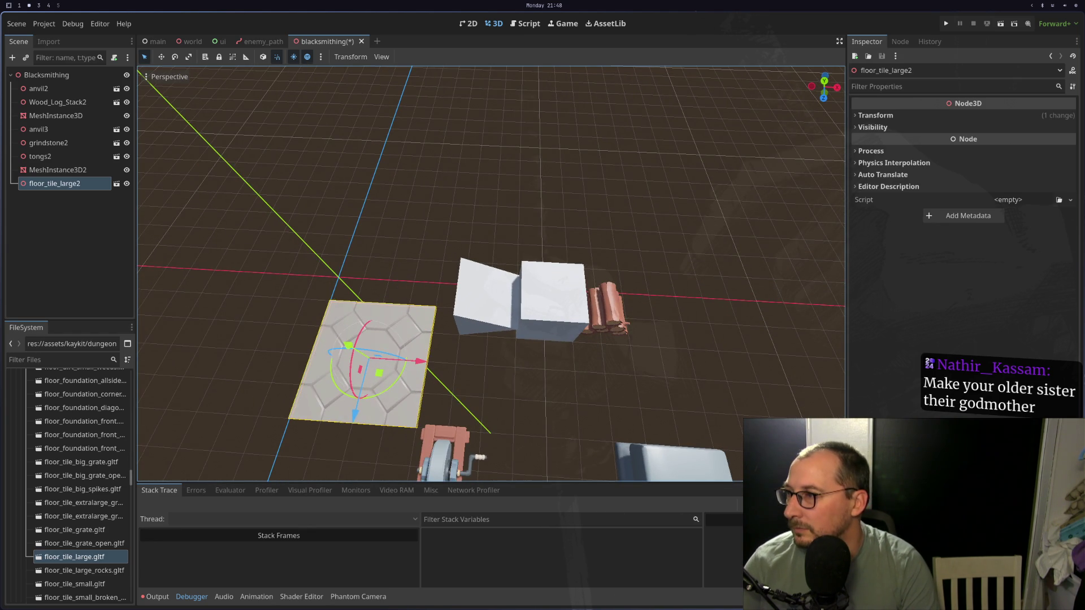
key(ctrl+z)
key(ctrl+z)
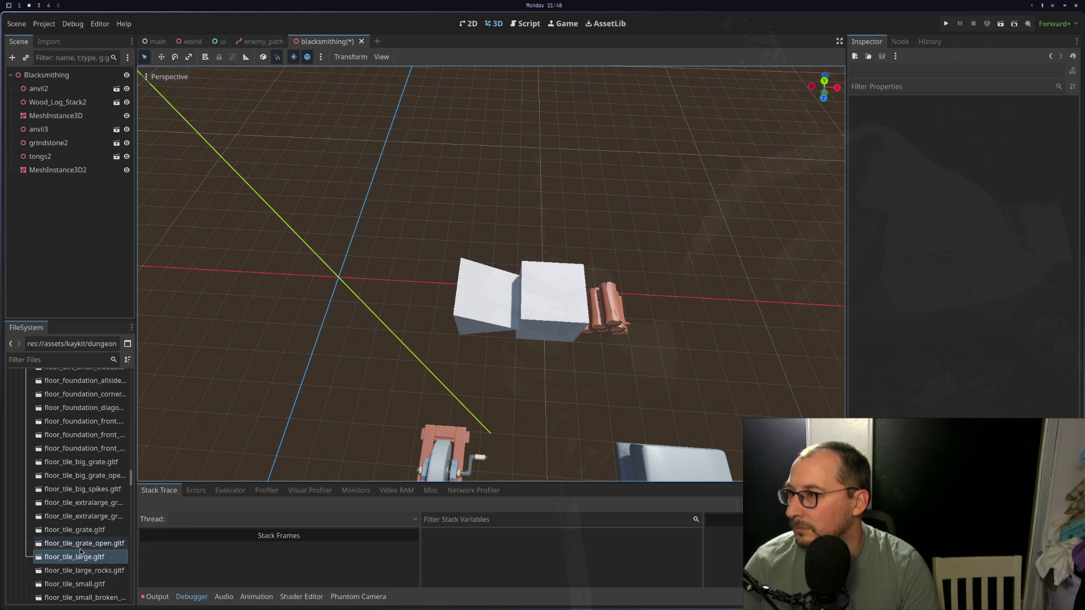
drag(90, 568, 424, 390)
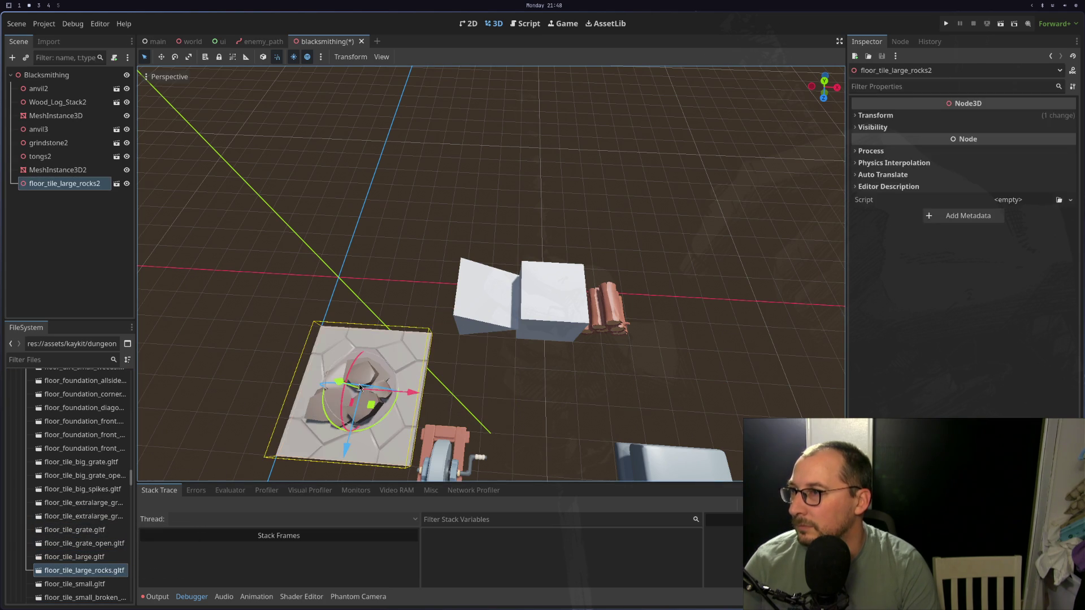
key(ctrl+z)
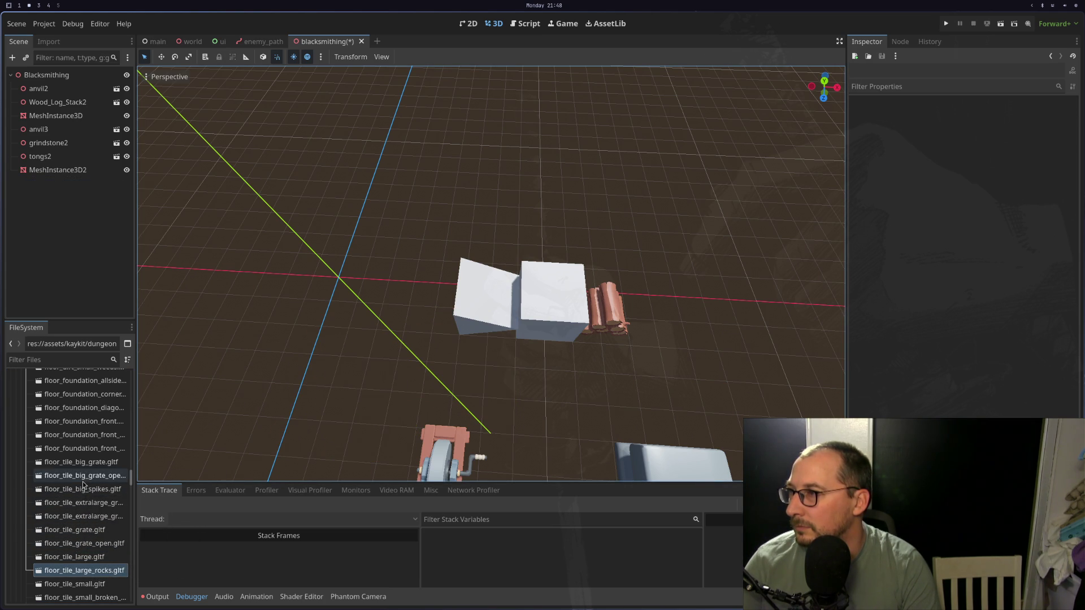
scroll(89, 477, up, 5)
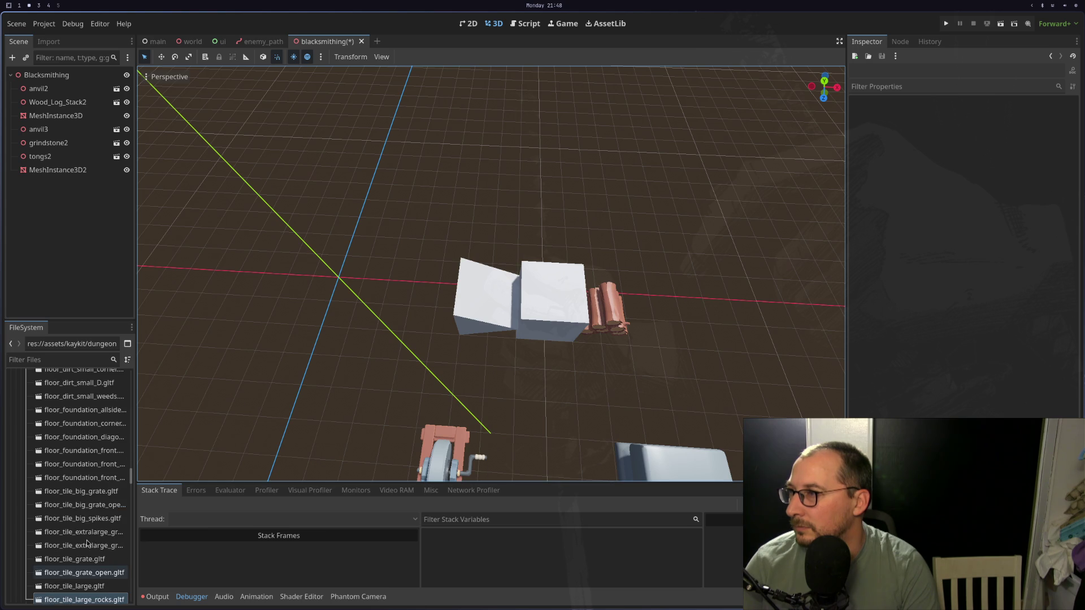
drag(79, 495, 395, 406)
key(ctrl+z)
scroll(79, 447, up, 7)
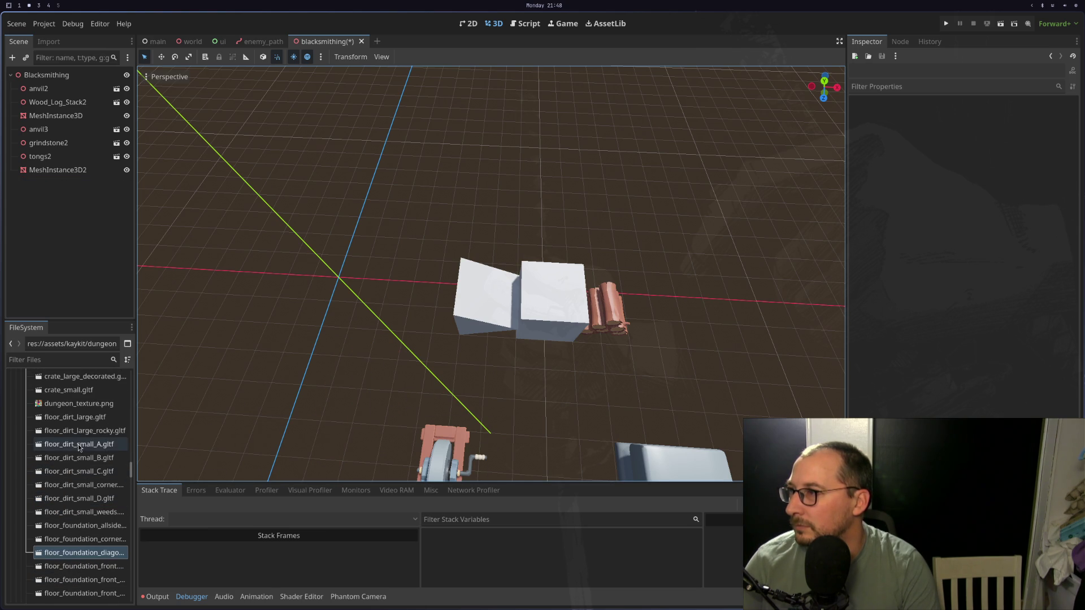
scroll(79, 437, down, 20)
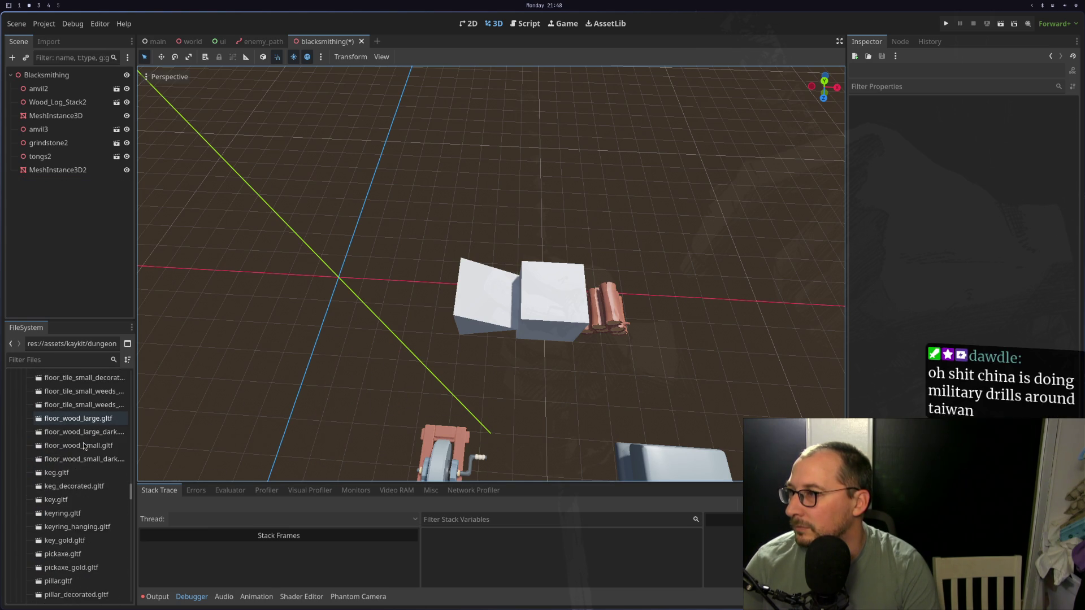
scroll(84, 446, up, 4)
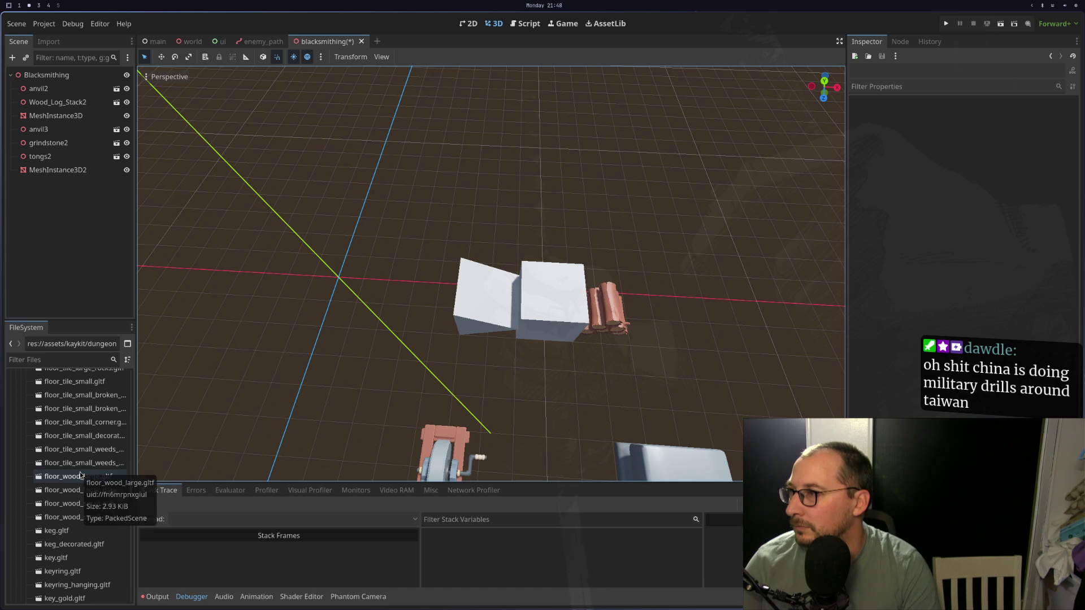
scroll(82, 497, up, 8)
mouse_move(82, 516)
mouse_down()
mouse_move(321, 467)
mouse_move(352, 419)
mouse_move(200, 439)
mouse_move(78, 513)
mouse_up()
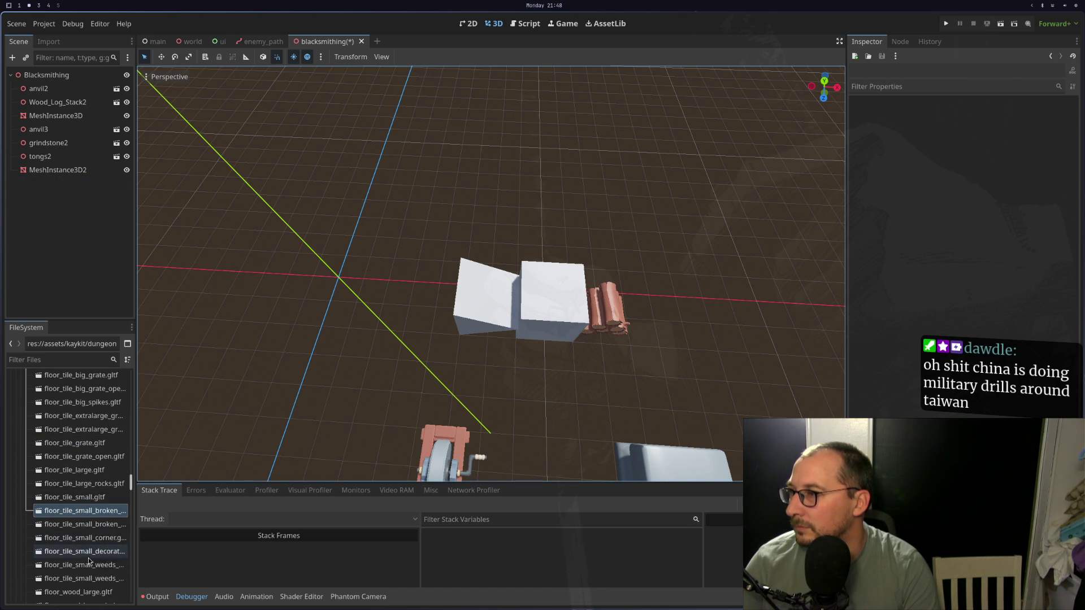
scroll(88, 559, down, 2)
scroll(85, 543, up, 2)
scroll(85, 543, up, 8)
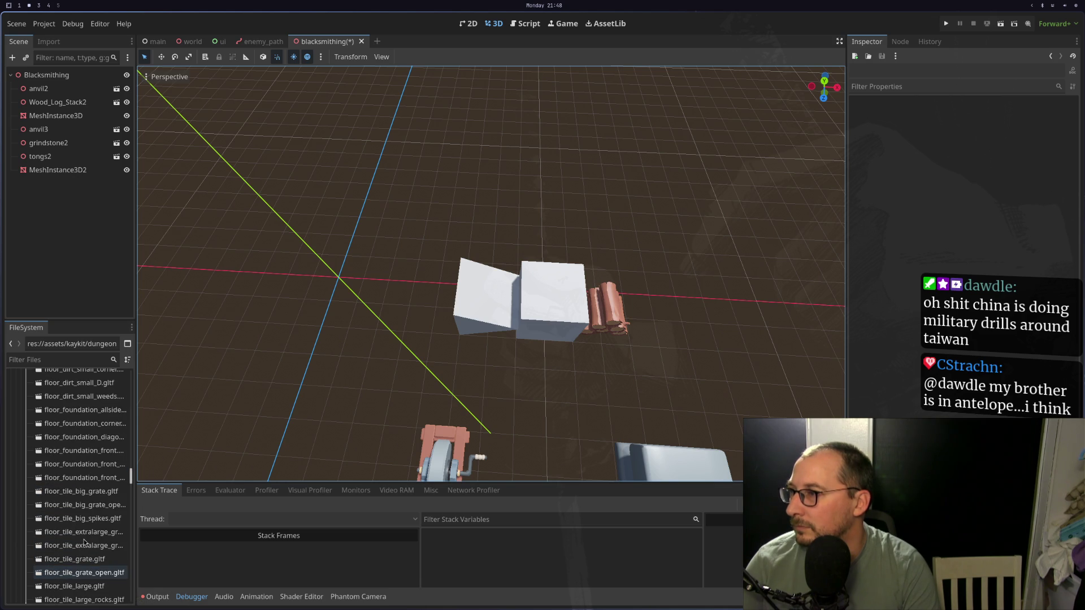
drag(85, 559, 344, 387)
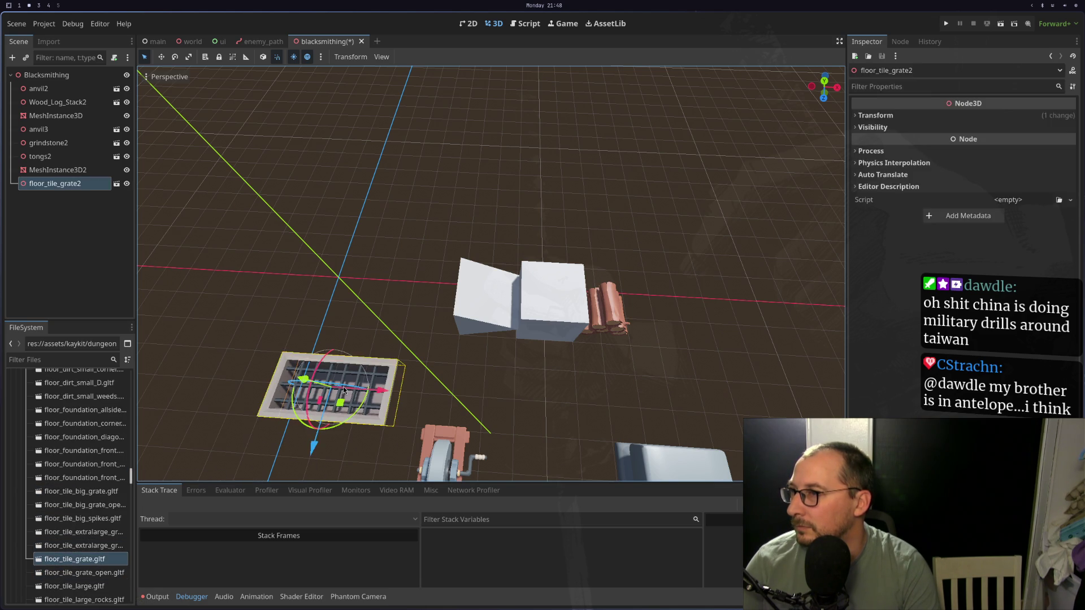
key(ctrl+z)
scroll(79, 489, up, 4)
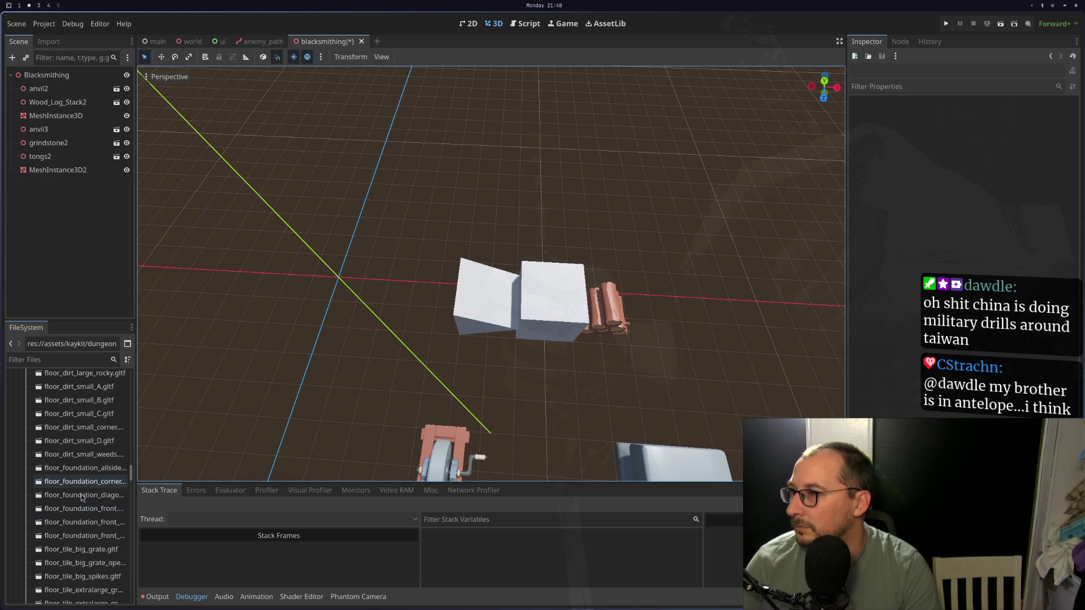
mouse_move(79, 509)
mouse_down()
mouse_move(339, 350)
mouse_move(163, 416)
mouse_up()
scroll(80, 466, up, 4)
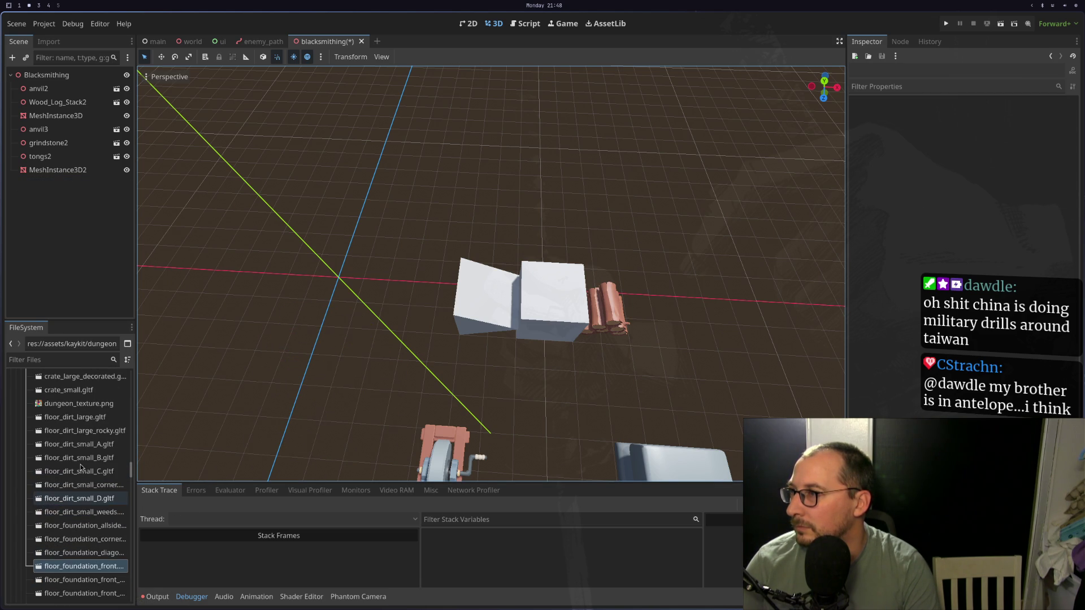
mouse_move(85, 417)
mouse_down()
mouse_move(365, 376)
mouse_move(372, 348)
mouse_up()
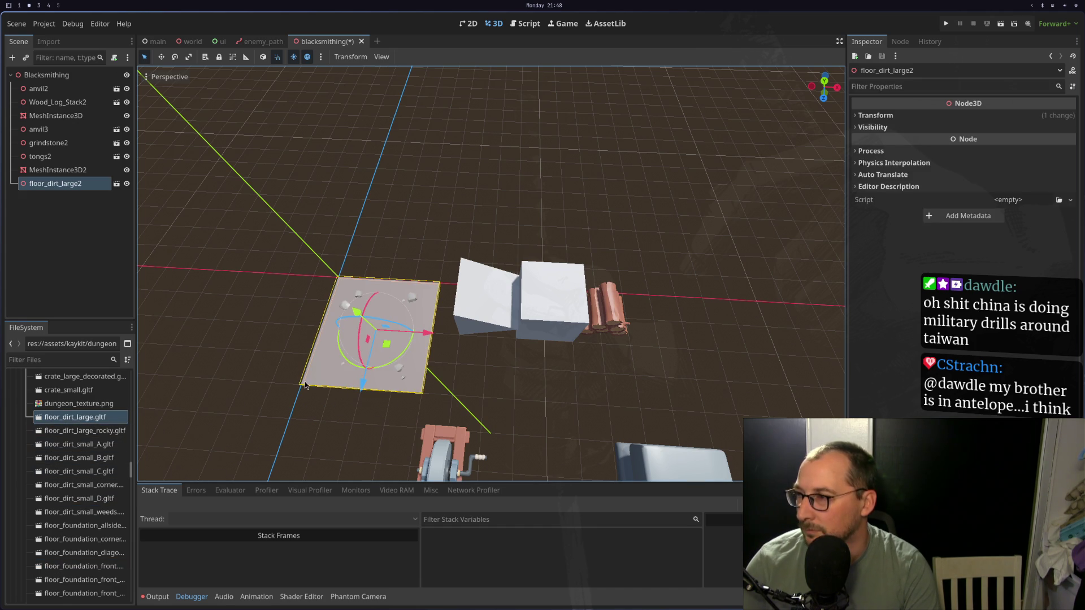
Step: Duplicate a dirt tile to the right along X and move floor_dirt_large3 forward along Z
key(ctrl+d)
key(ctrl+d)
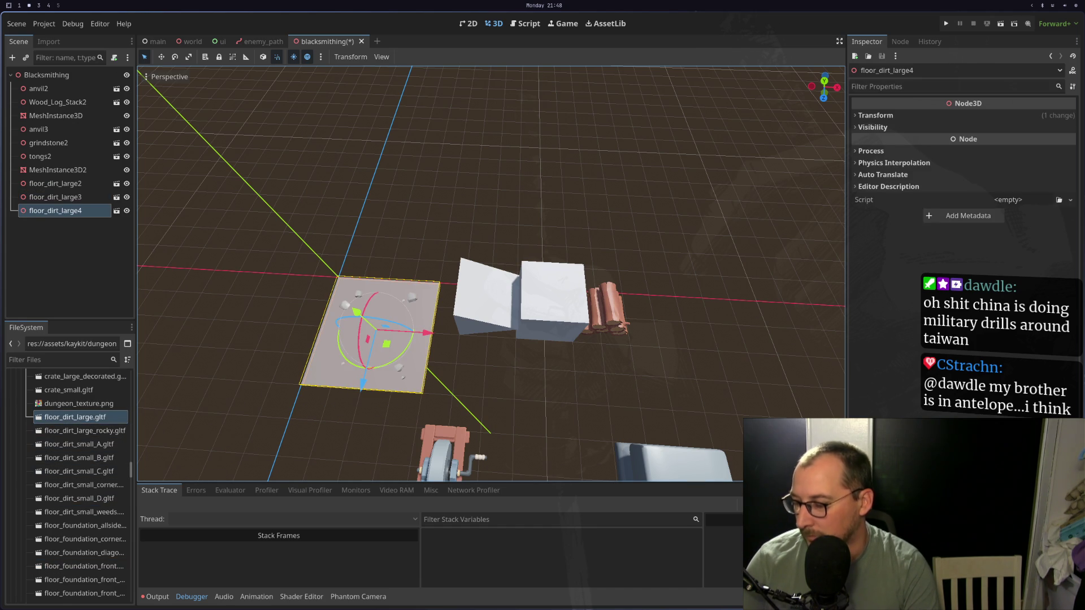
mouse_move(427, 341)
mouse_down()
mouse_move(582, 351)
mouse_move(540, 349)
mouse_up()
click(393, 337)
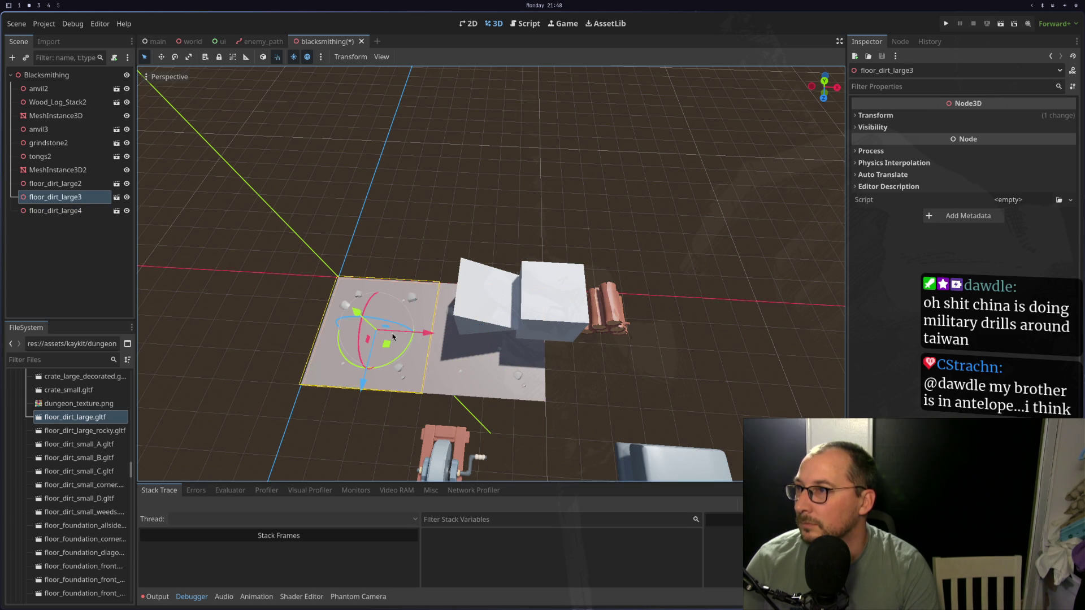
drag(360, 429, 341, 508)
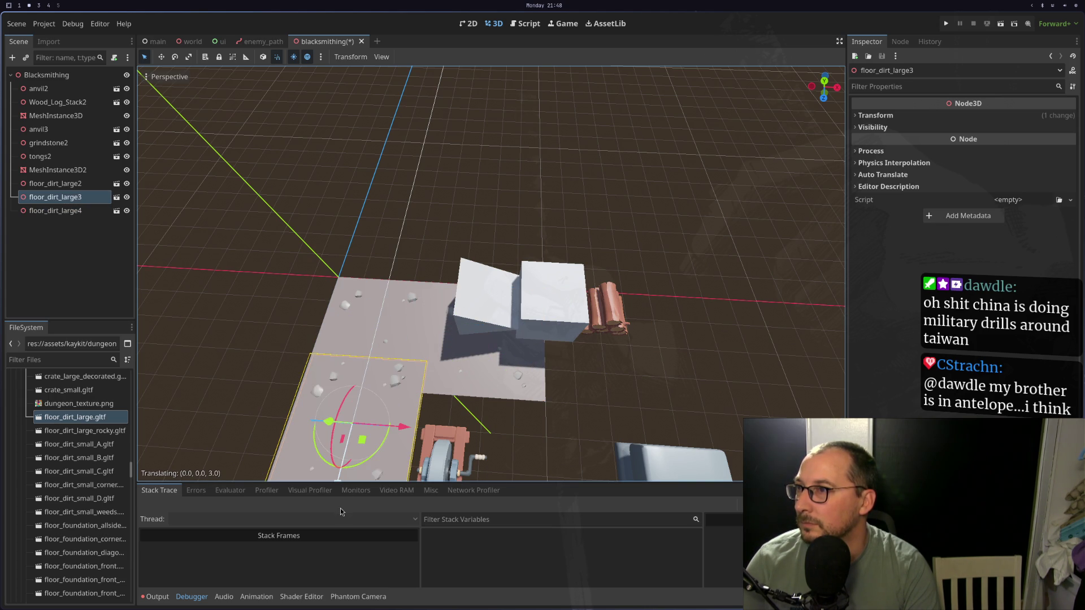
scroll(363, 386, down, 3)
drag(363, 386, 378, 305)
Step: Duplicate more dirt tiles to fill the right and back-right floor areas, then select anvil2
key(ctrl+d)
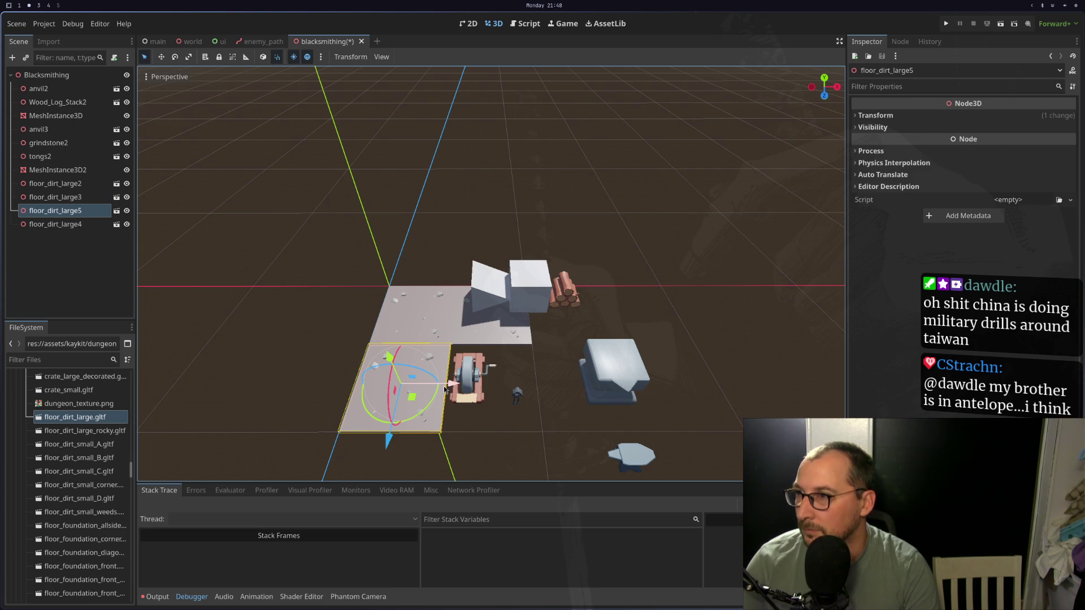
mouse_move(450, 383)
mouse_down()
mouse_move(636, 396)
mouse_move(722, 385)
mouse_up()
key(ctrl+d)
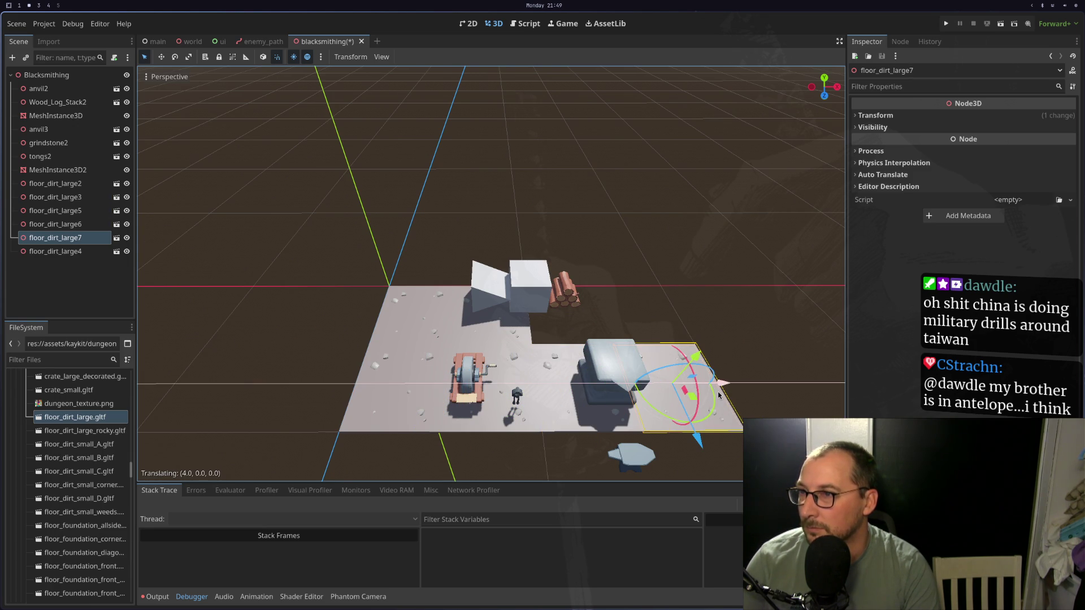
key(ctrl+d)
drag(685, 353, 610, 335)
scroll(568, 421, down, 3)
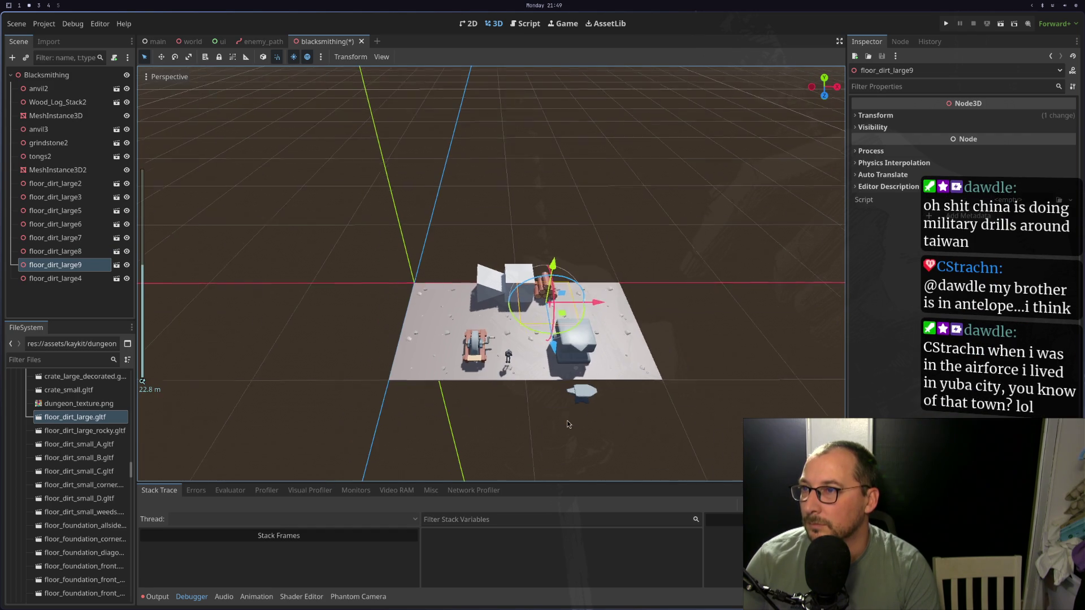
click(579, 389)
click(573, 337)
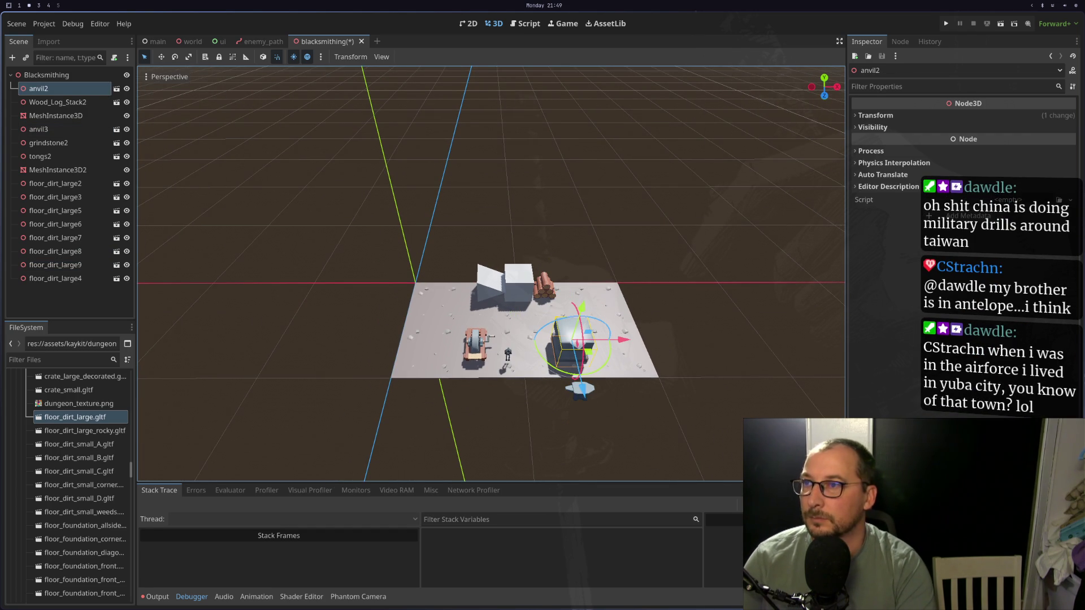
Step: Delete anvil2 and lower anvil3 onto the dirt floor
key(Delete)
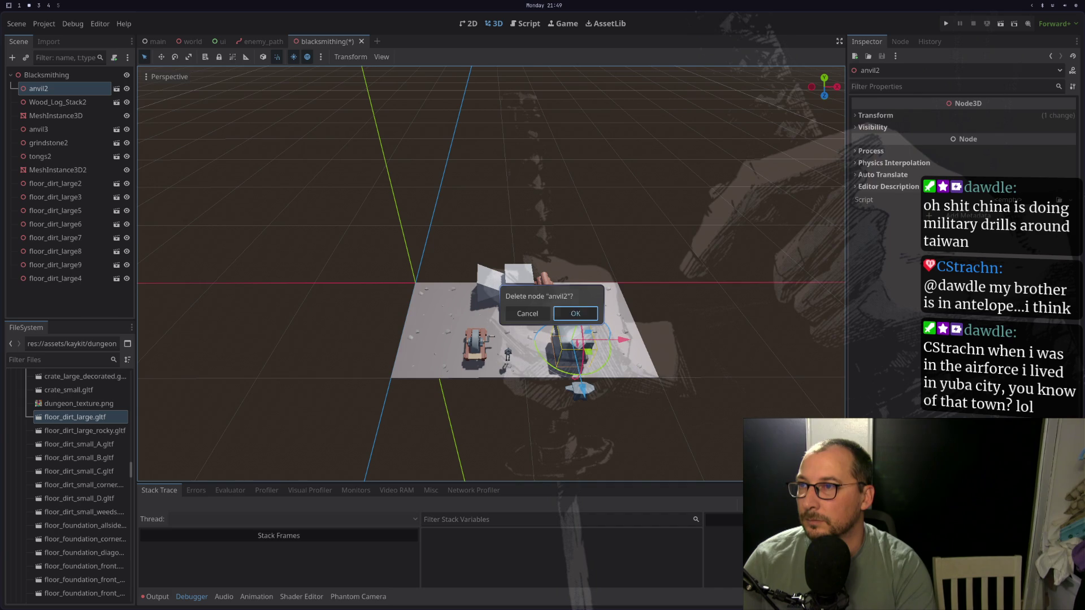
key(Return)
click(585, 399)
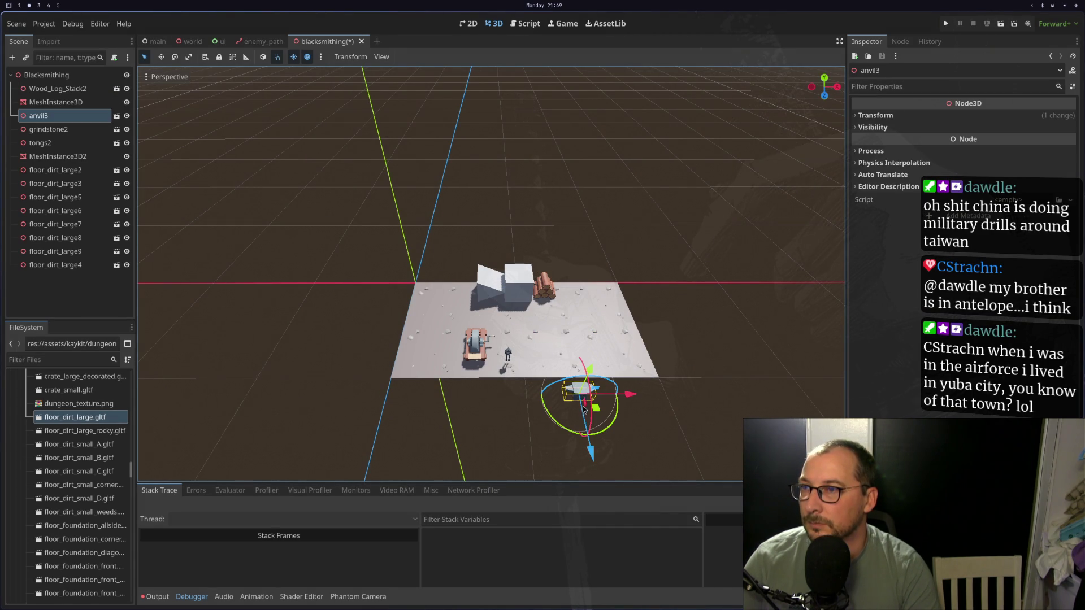
drag(595, 459, 587, 399)
scroll(588, 398, up, 1)
scroll(588, 398, down, 3)
scroll(588, 384, up, 3)
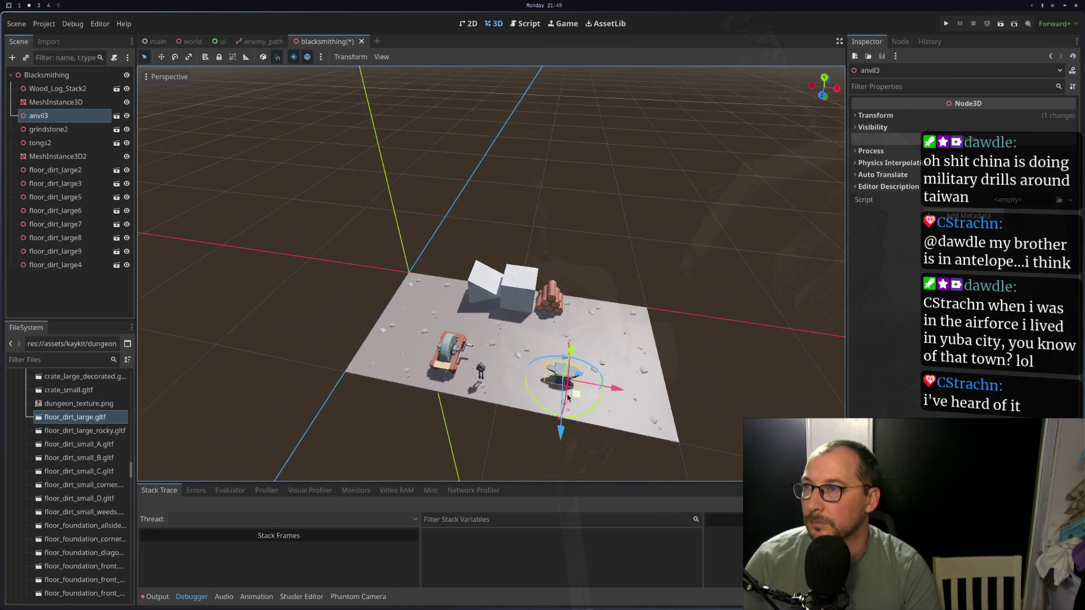
drag(596, 405, 575, 407)
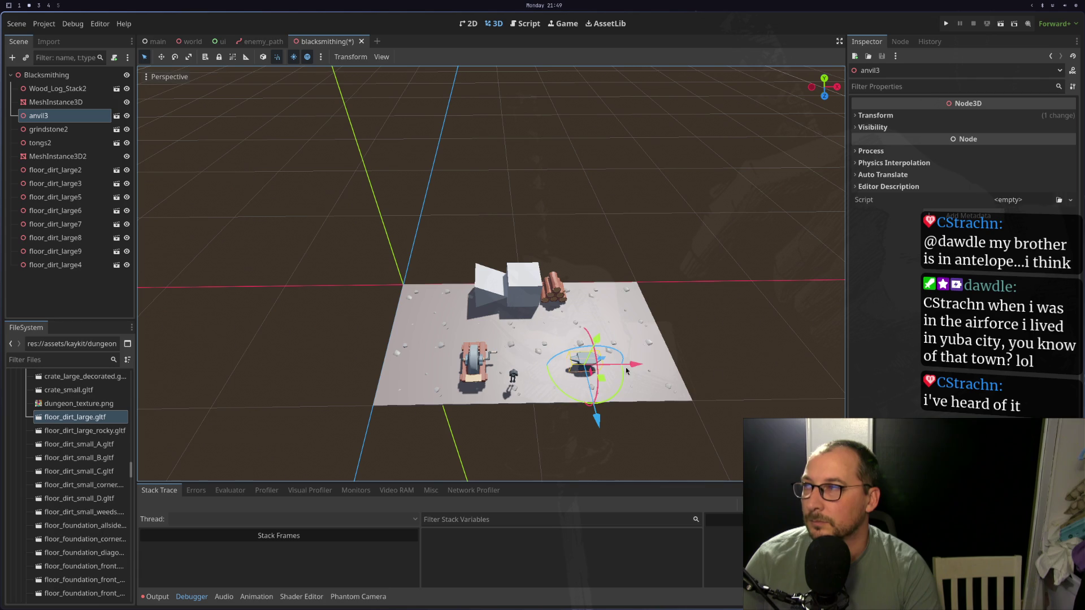
Step: Duplicate all eight floor tiles and shift the copies 8 units forward along Z
click(55, 170)
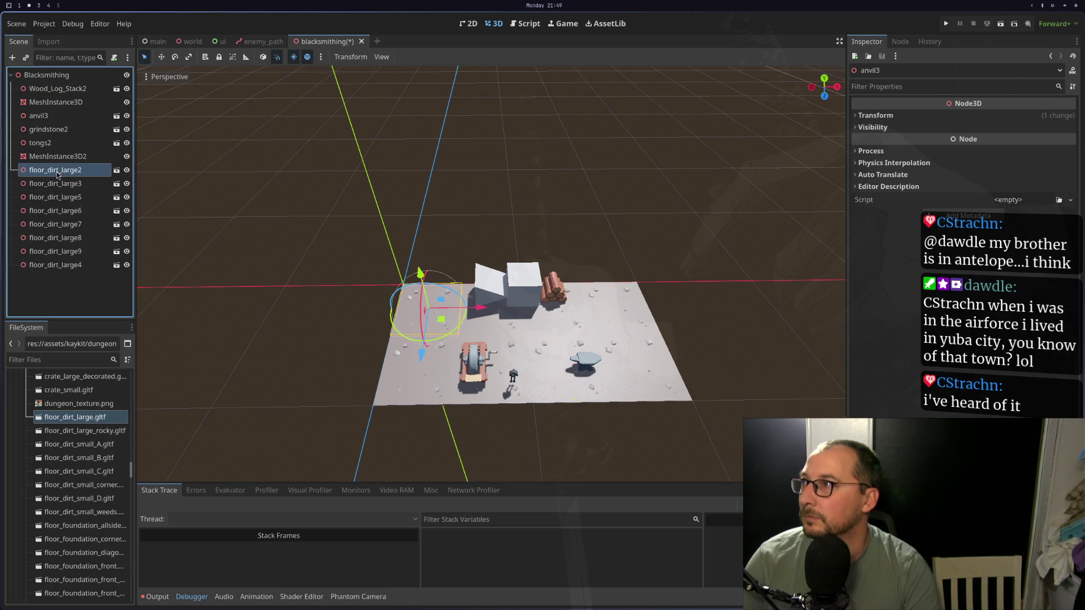
shift+click(75, 265)
key(ctrl+d)
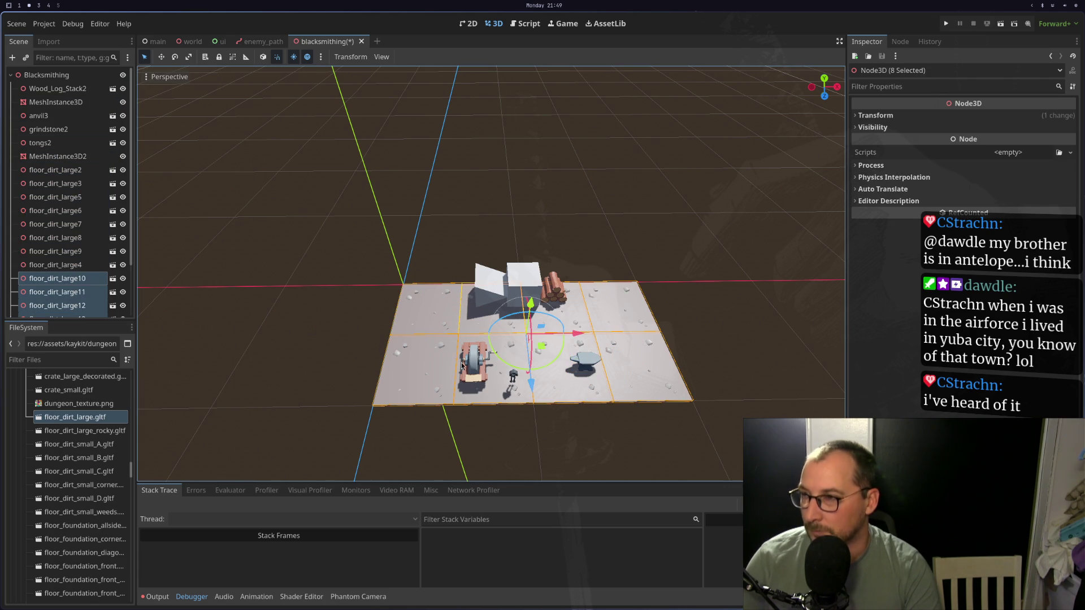
drag(533, 392, 545, 475)
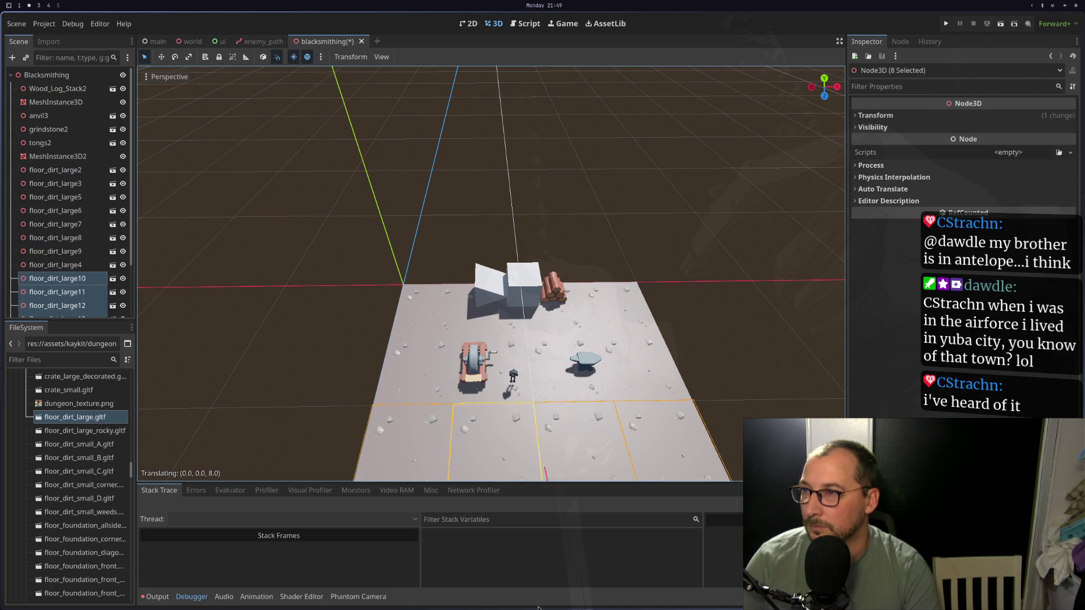
Step: Make another set of tile copies shifted 16 along X, then undo the extra copies
scroll(574, 468, down, 4)
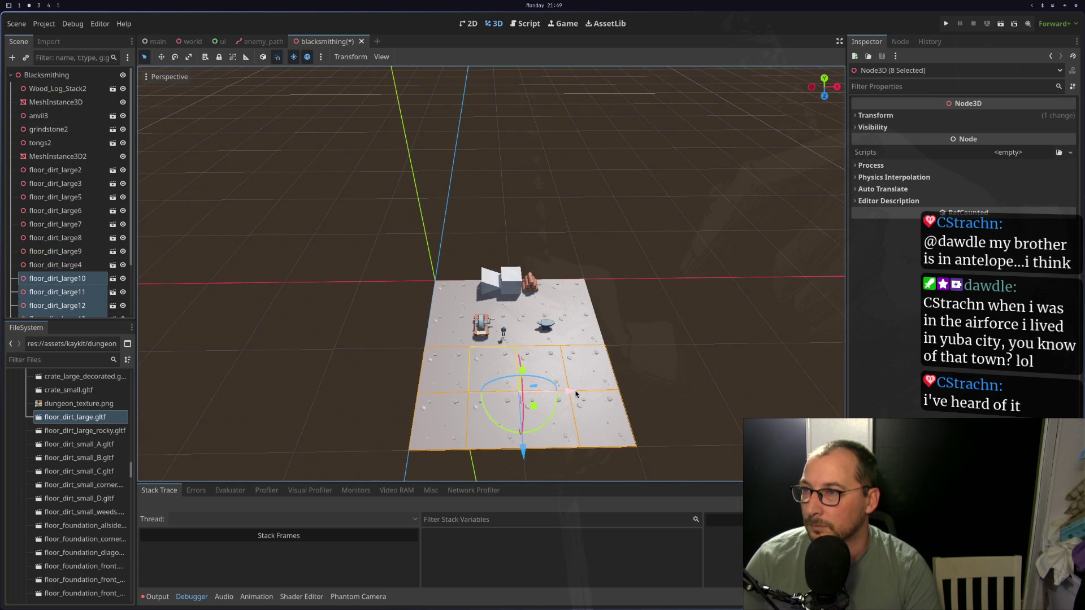
key(ctrl+d)
mouse_move(573, 396)
mouse_down()
mouse_move(772, 369)
mouse_move(720, 338)
mouse_up()
key(ctrl+d)
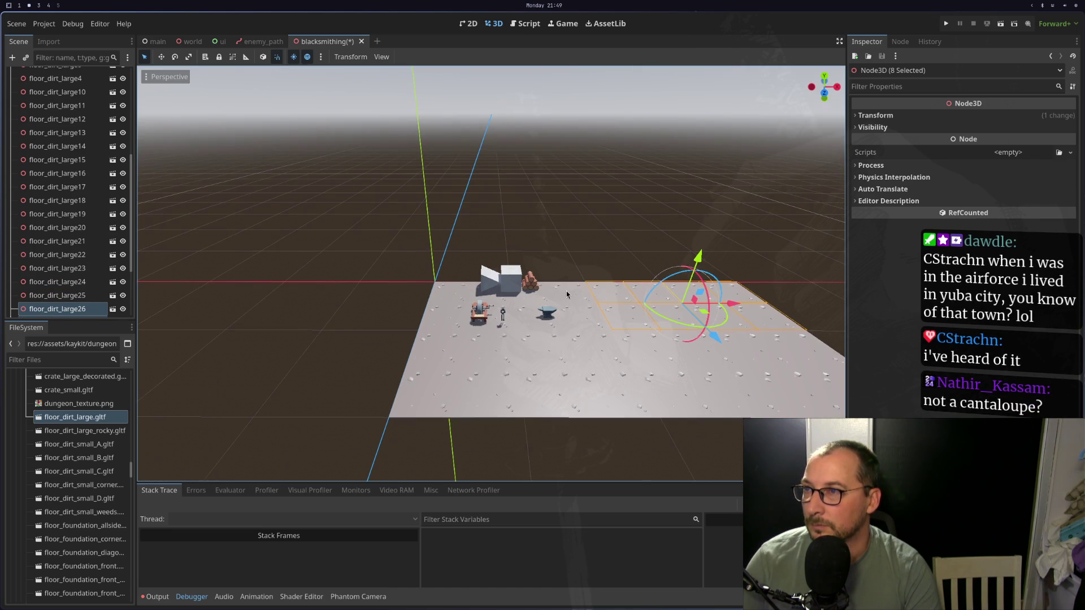
key(ctrl+z)
key(ctrl+z)
key(ctrl+z)
key(ctrl+z)
key(ctrl+z)
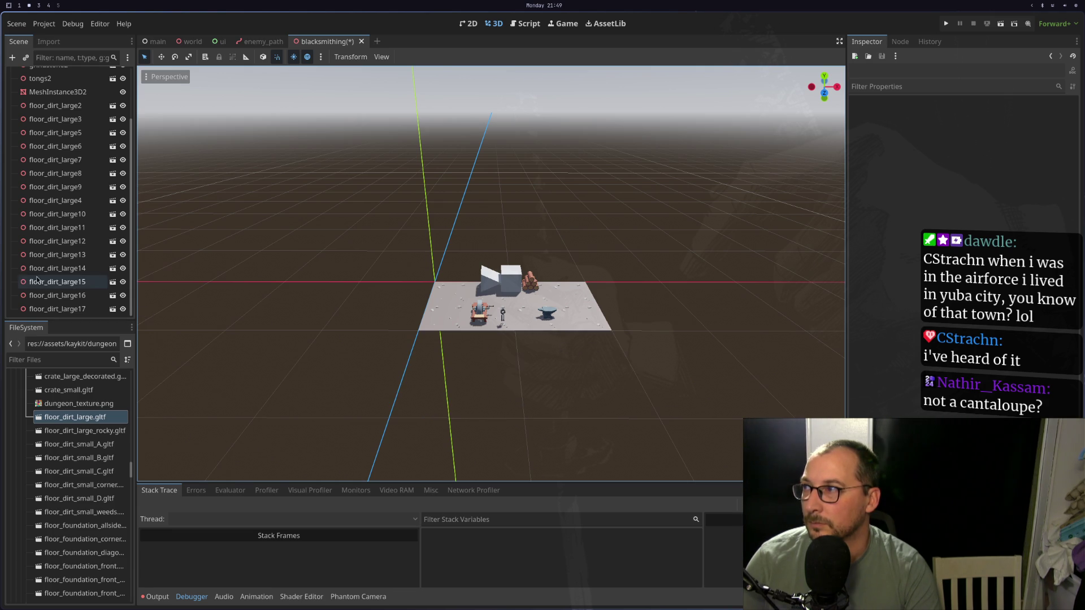
Step: Select floor_dirt_large10 through 17 and move them forward along Z
click(112, 241)
click(66, 310)
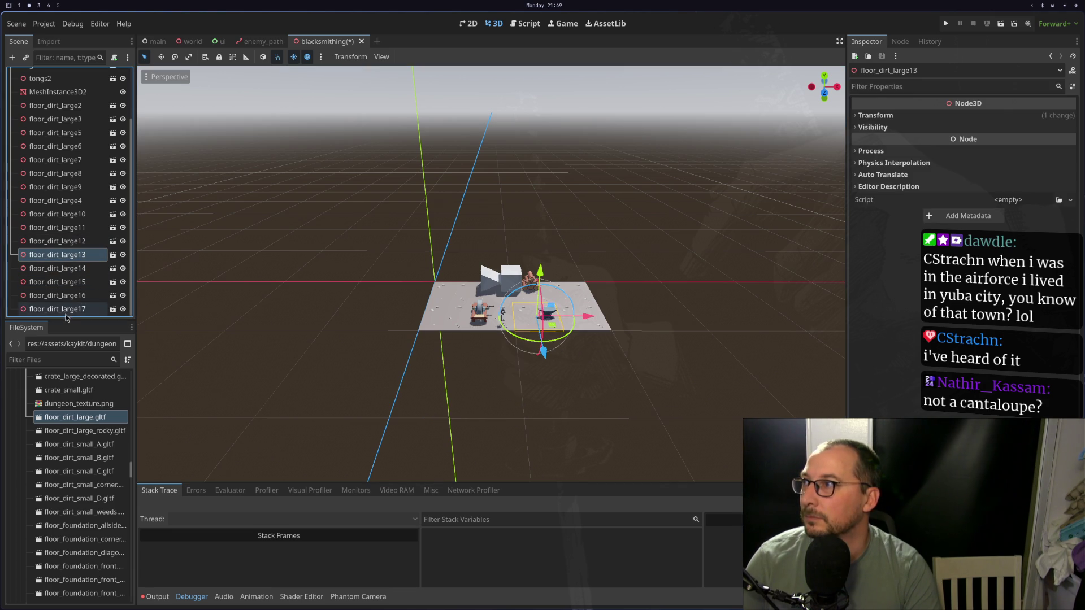
shift+click(66, 101)
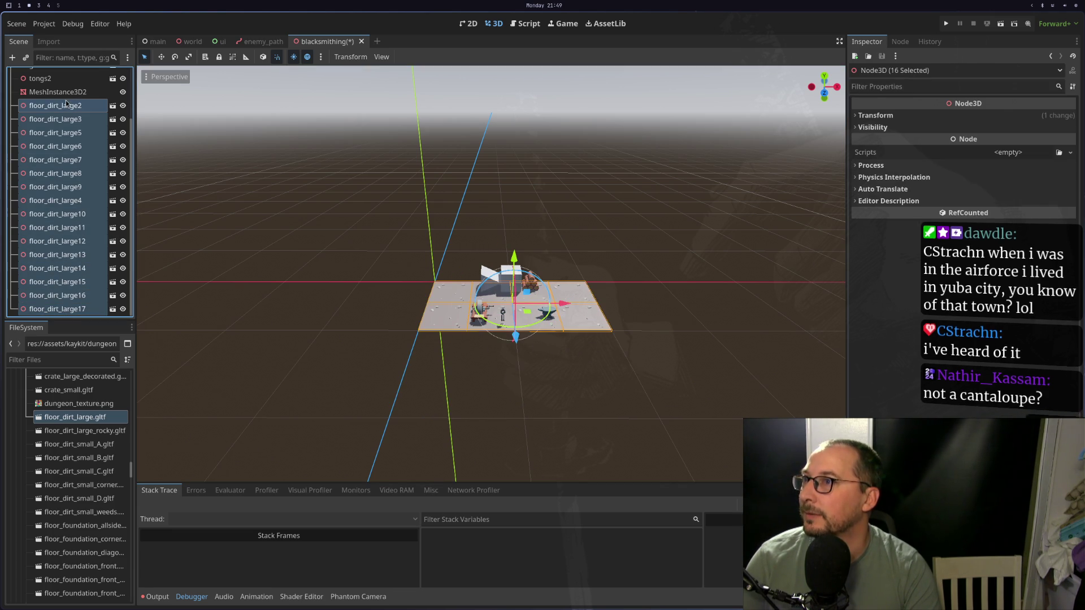
click(56, 186)
click(57, 173)
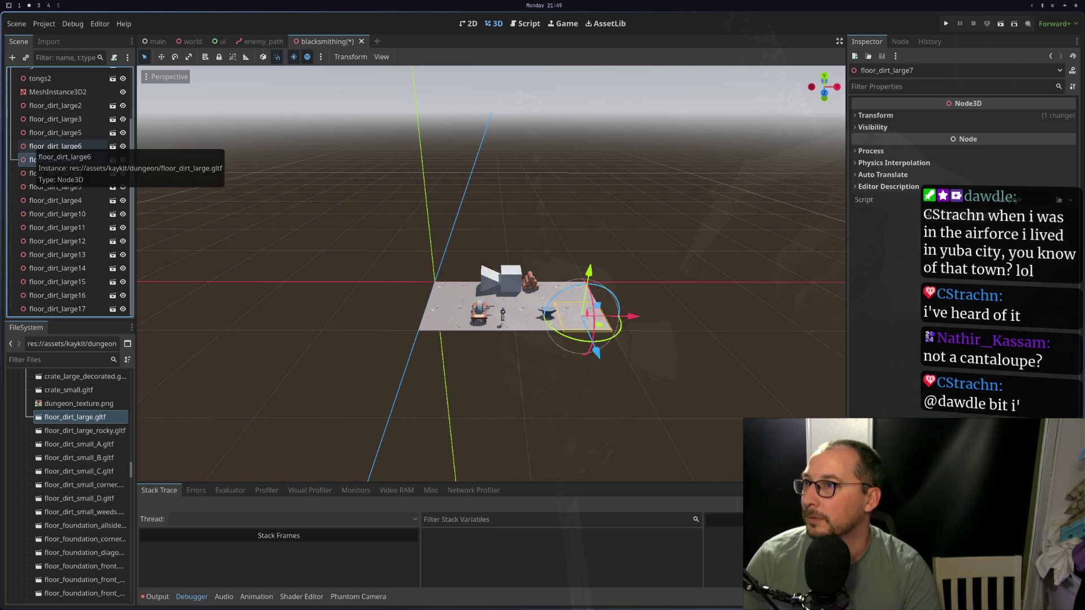
key(Down)
key(Down)
key(Down)
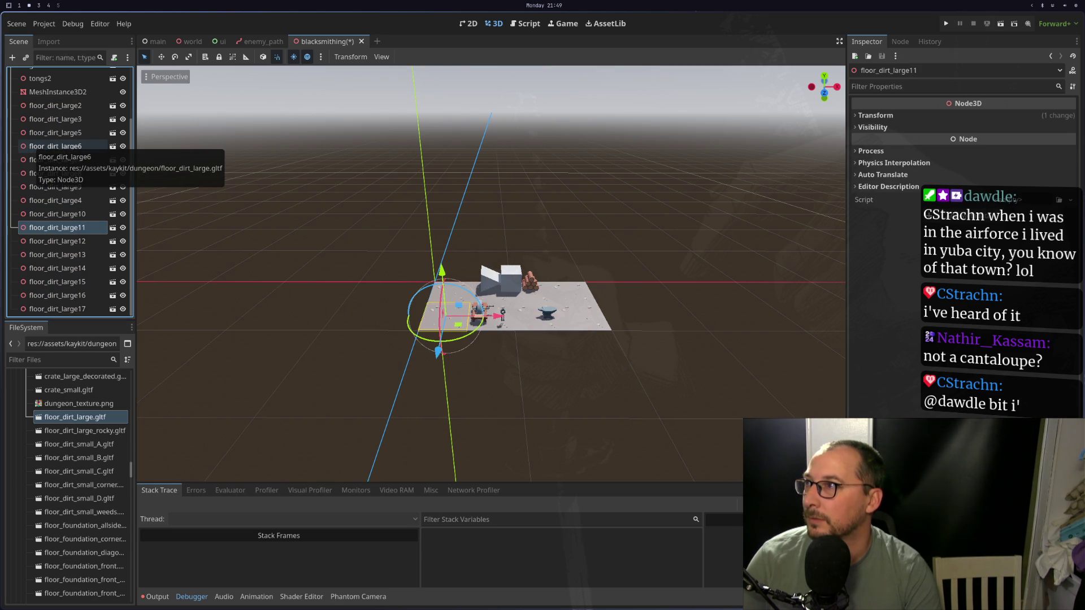
key(Down)
key(Down)
key(Down)
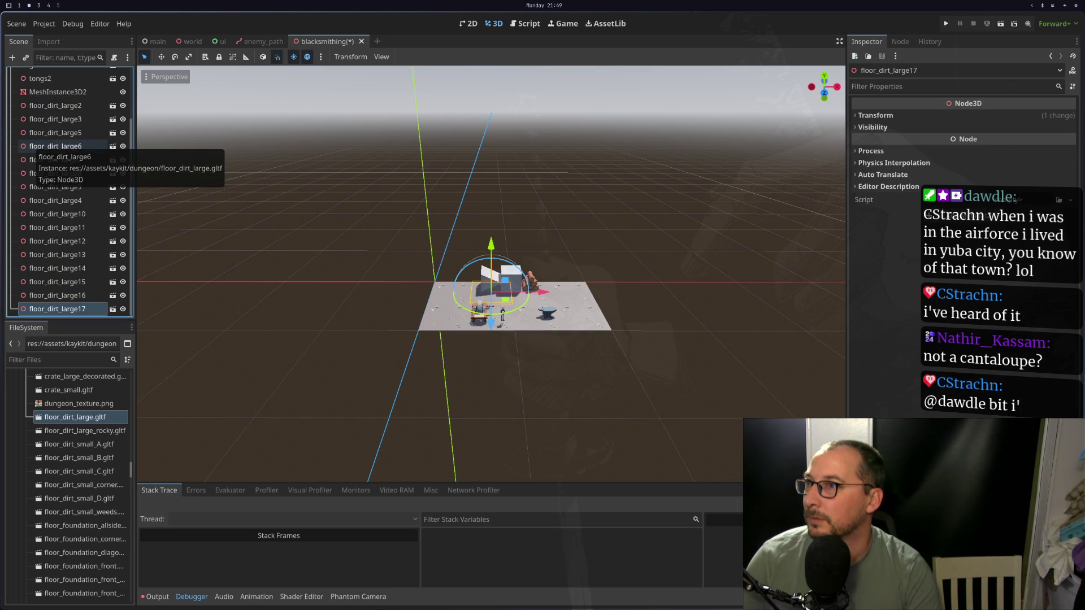
key(Up)
key(Up)
key(Up)
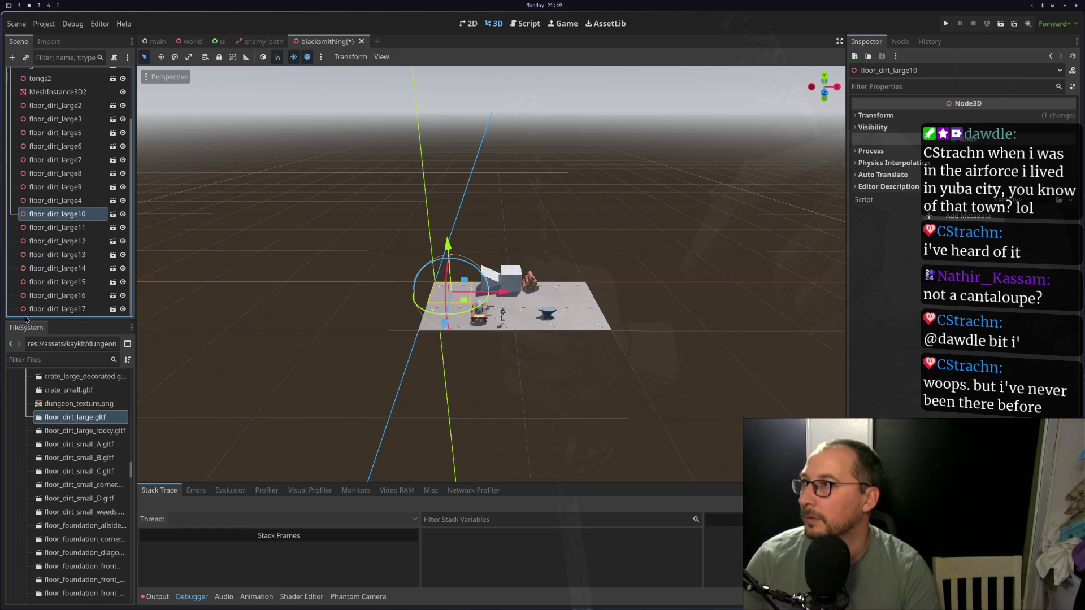
shift+click(57, 308)
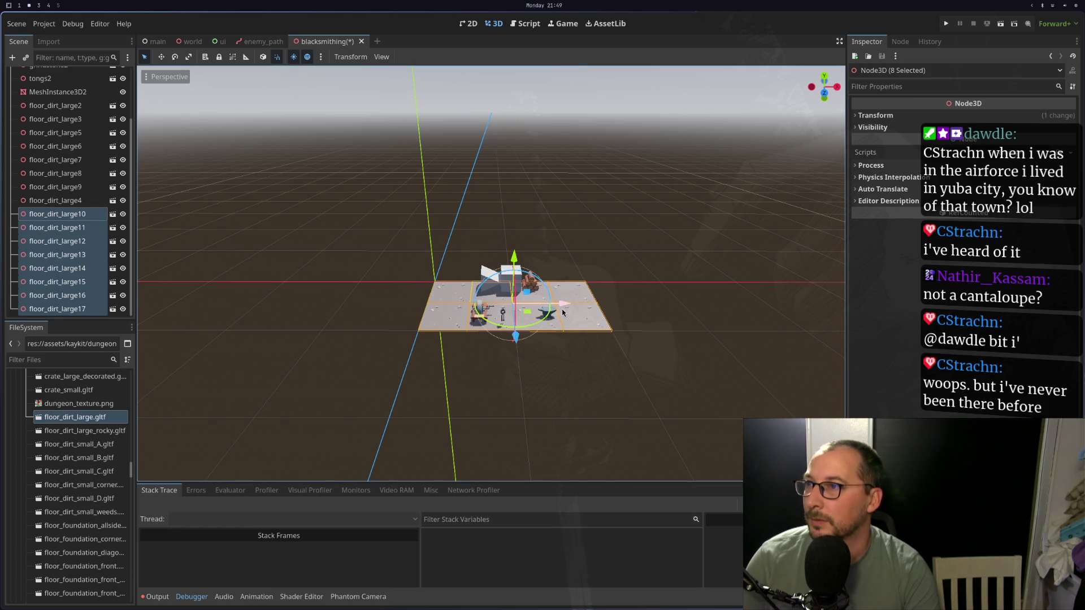
drag(525, 338, 503, 435)
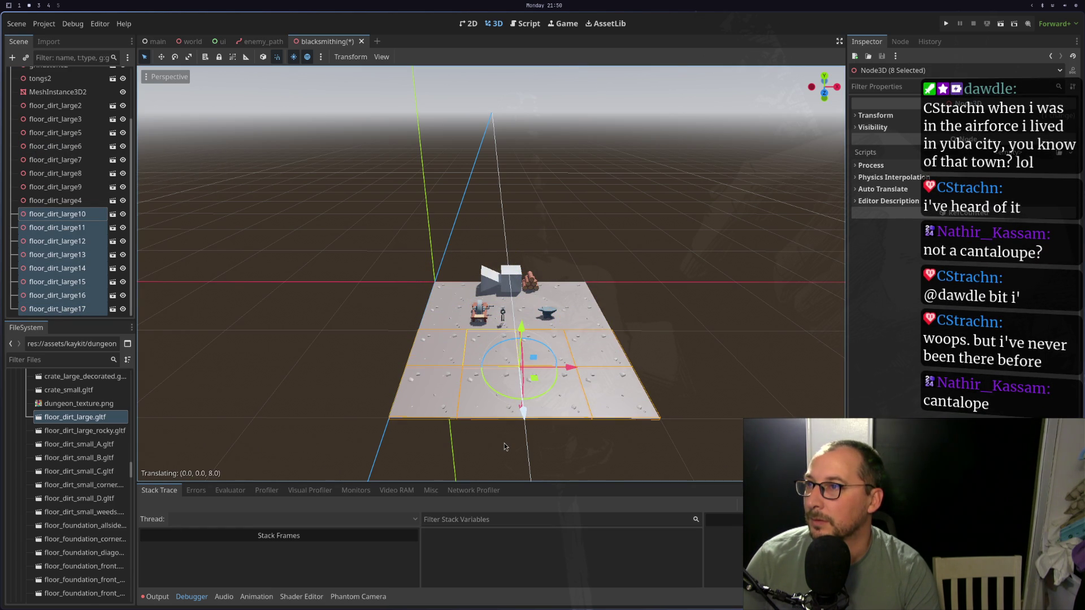
Step: Delete the four surplus front-row tiles, copies 11 to 14
click(684, 406)
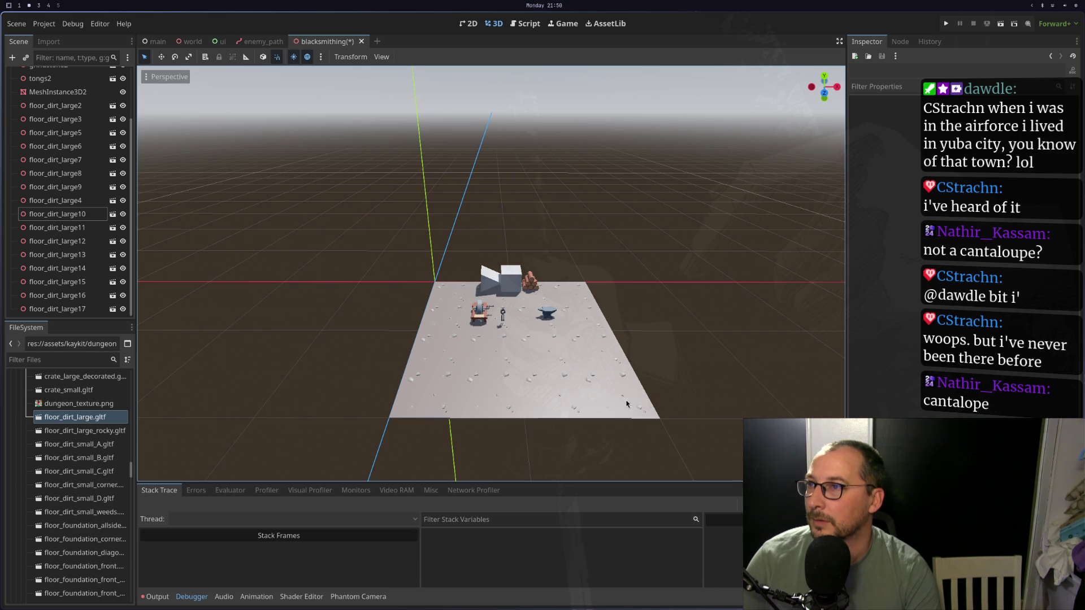
click(605, 405)
shift+click(551, 396)
shift+click(482, 396)
shift+click(431, 399)
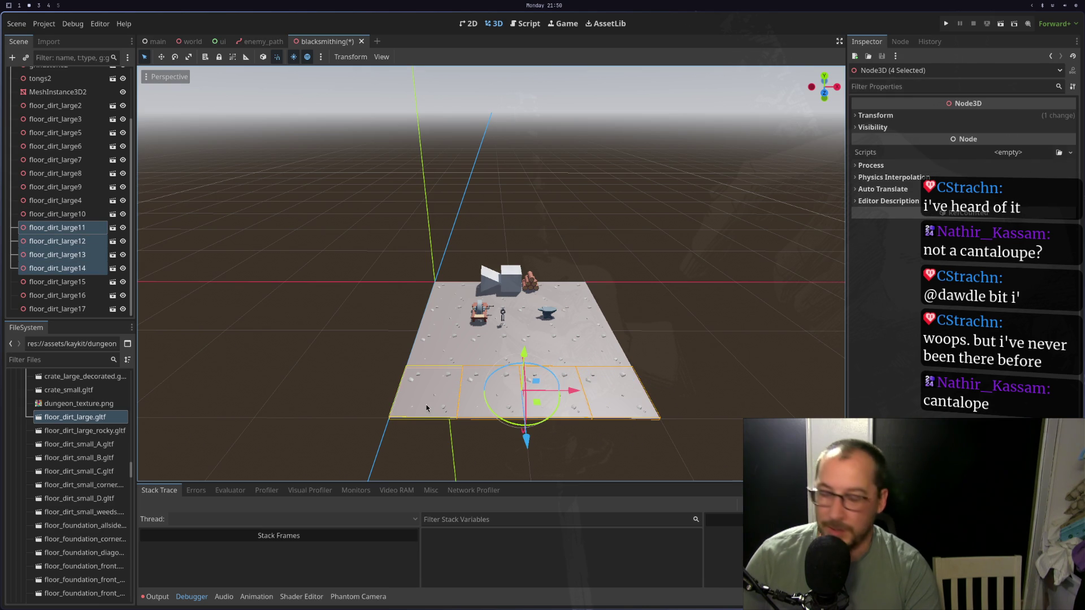
key(Delete)
key(Return)
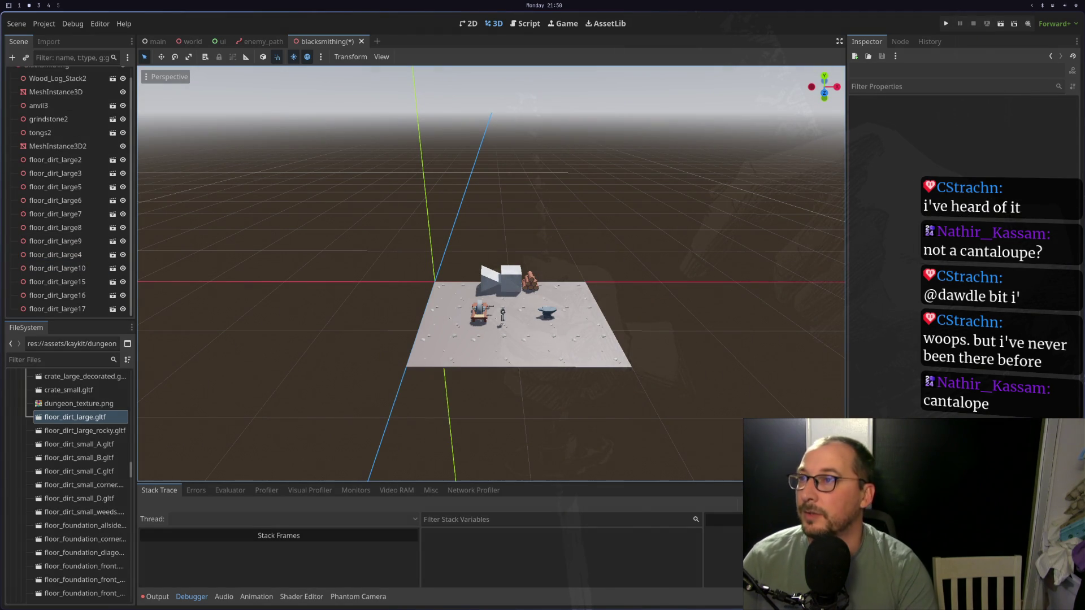
Step: Save the blacksmithing scene and angle the view down onto the props
key(ctrl+s)
mouse_move(706, 280)
mouse_down()
mouse_move(670, 245)
mouse_move(696, 149)
mouse_move(612, 259)
mouse_move(627, 306)
mouse_move(656, 282)
mouse_move(510, 358)
mouse_up()
scroll(611, 263, up, 5)
drag(513, 289, 468, 388)
scroll(504, 310, up, 2)
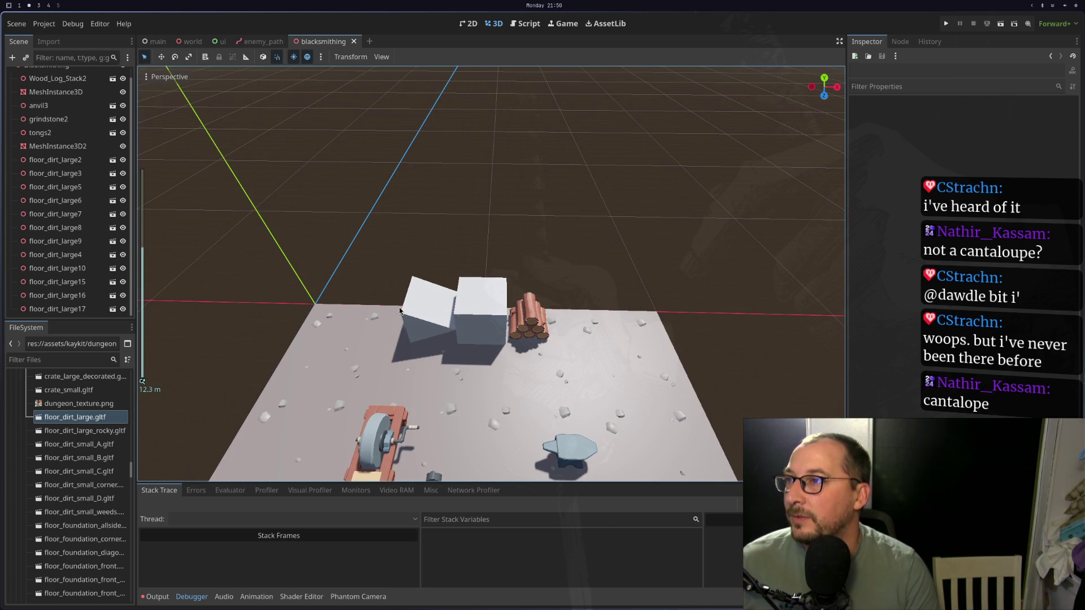
Step: Push anvil3 one unit back along Z
click(399, 310)
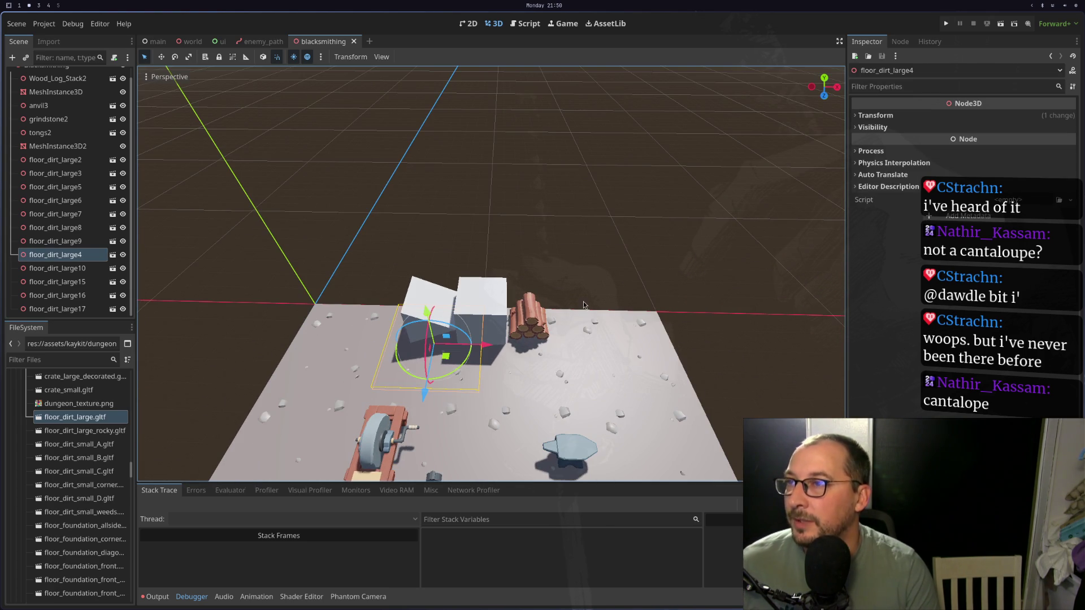
click(415, 291)
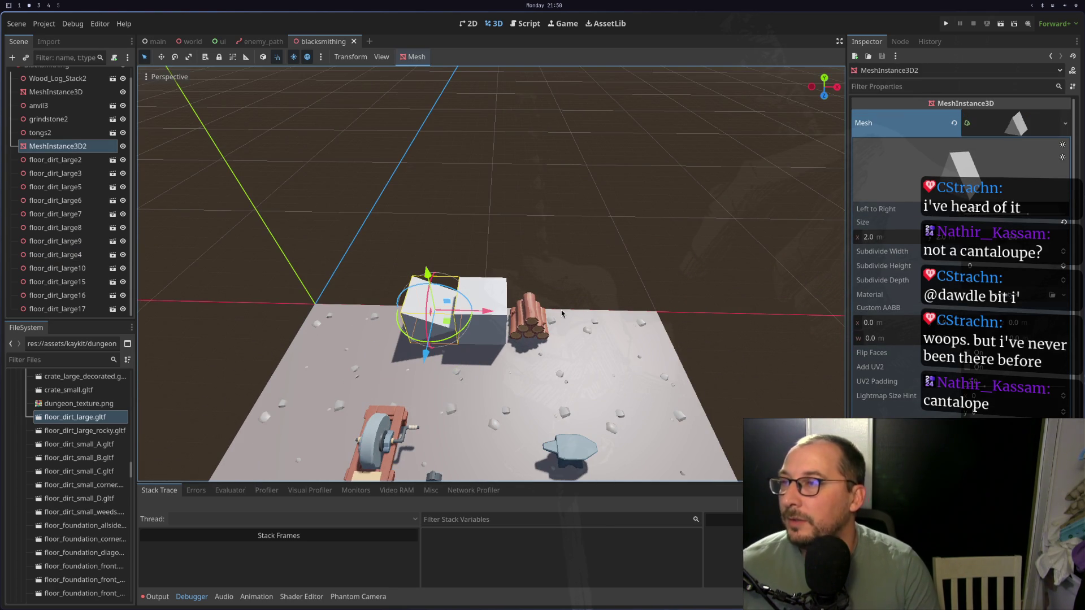
scroll(561, 310, up, 2)
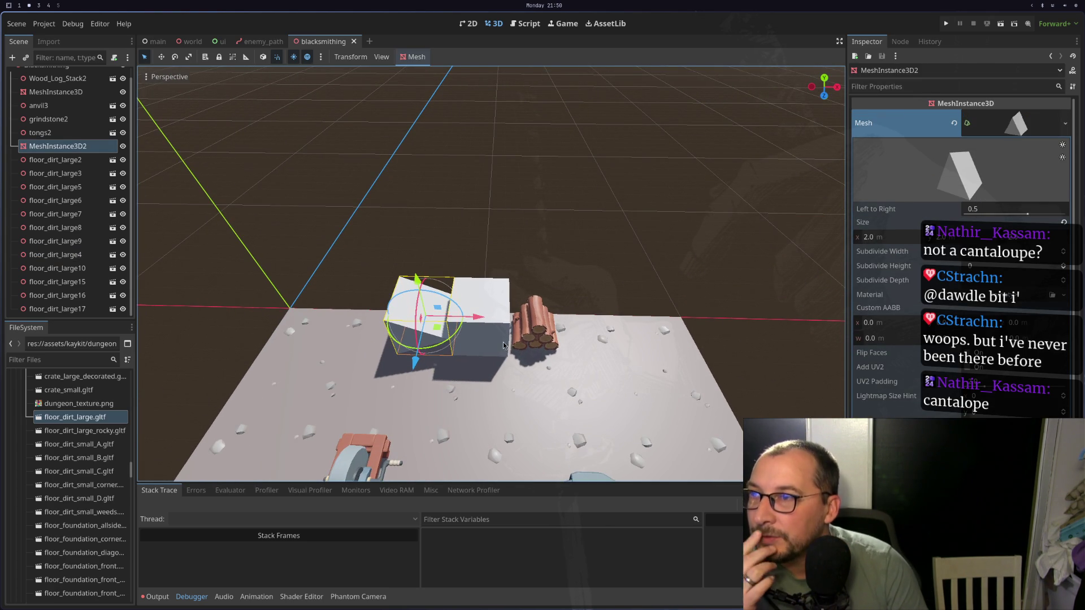
scroll(502, 341, up, 2)
click(468, 308)
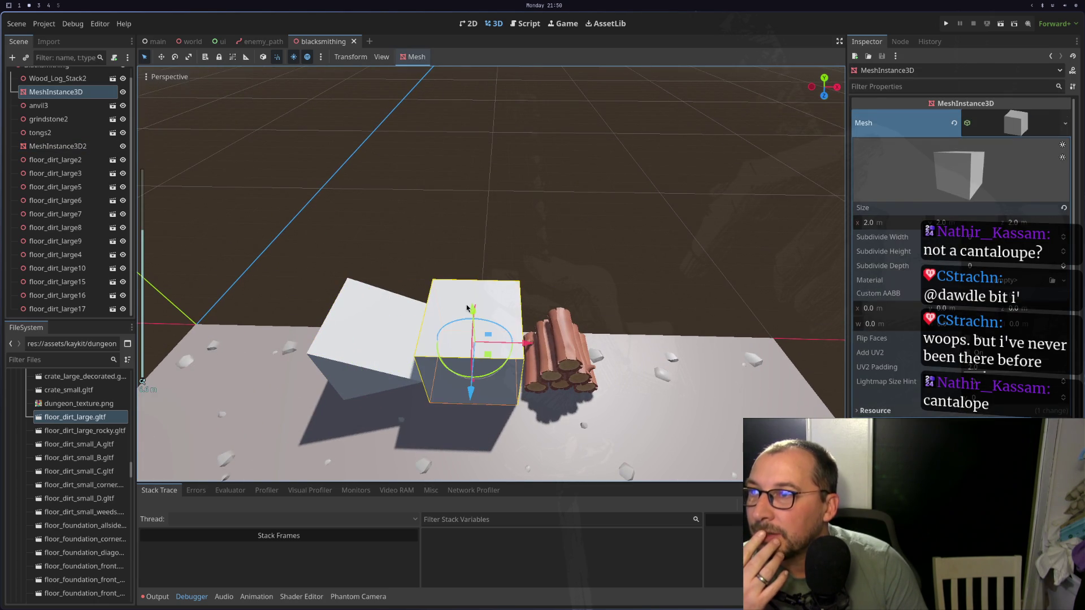
click(555, 345)
scroll(509, 344, down, 4)
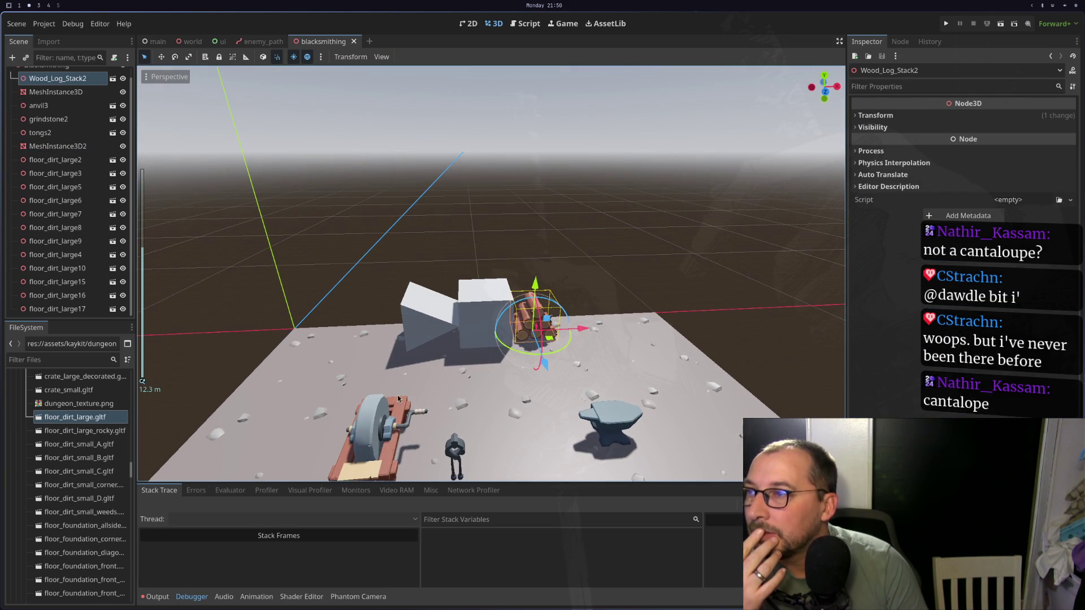
click(433, 407)
click(610, 400)
scroll(588, 347, down, 2)
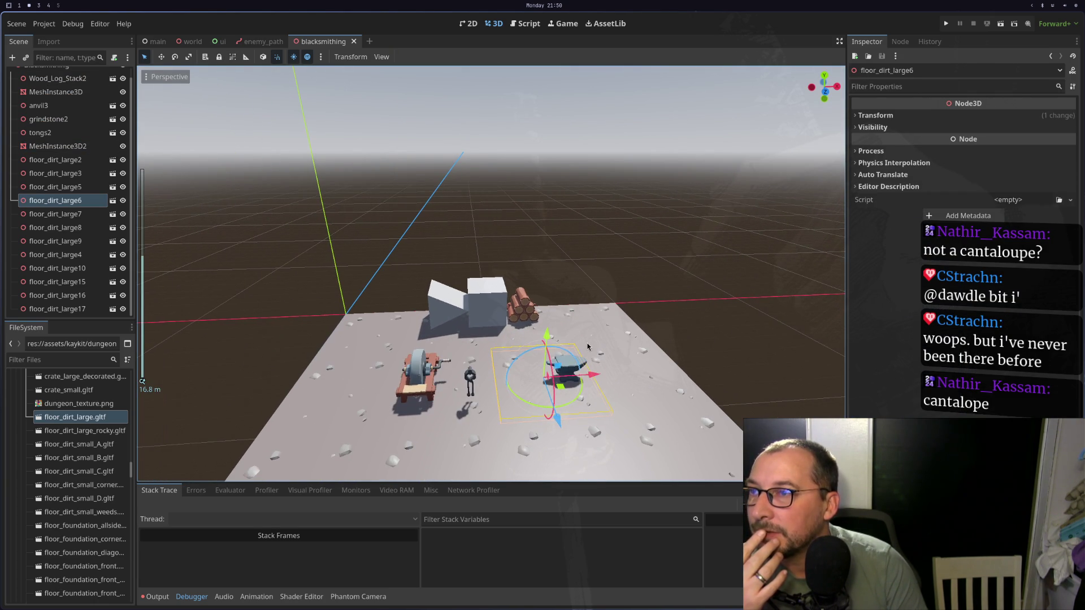
click(568, 372)
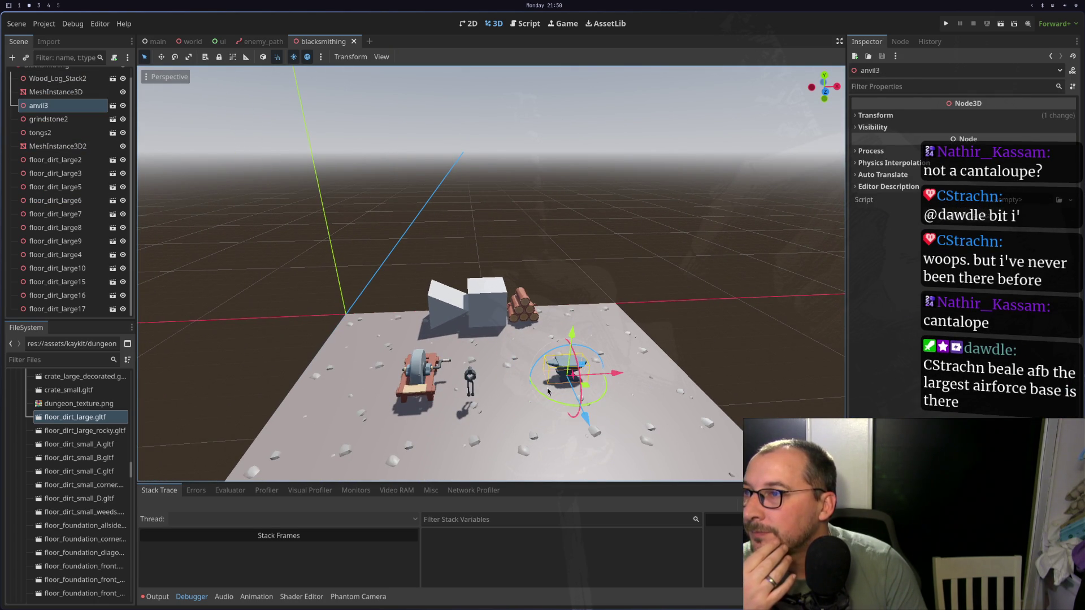
drag(579, 415, 586, 398)
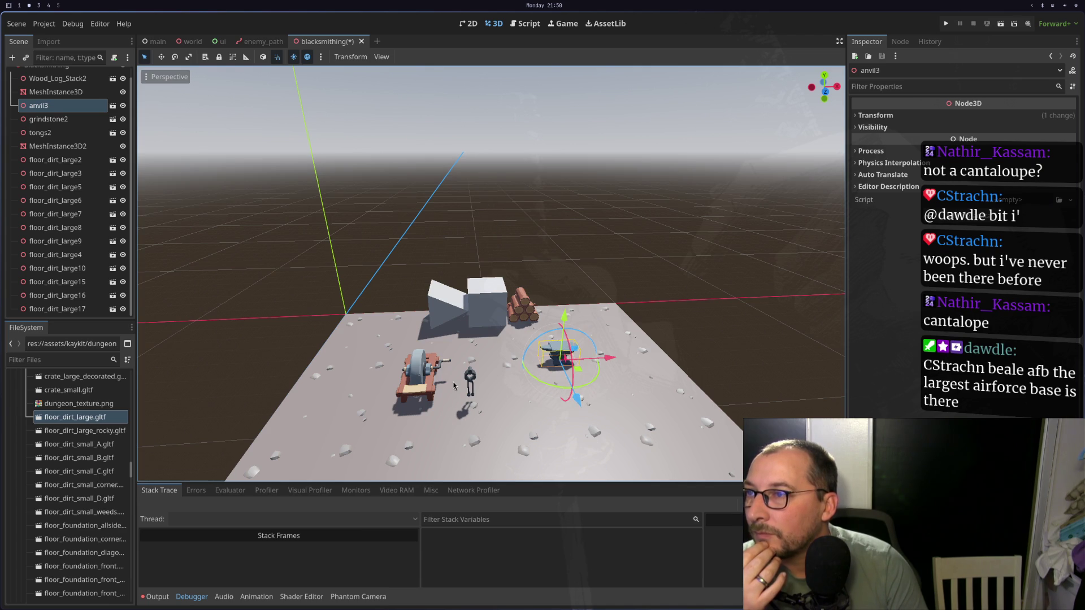
Step: Slide grindstone2 a little to the right along X
click(483, 377)
click(476, 378)
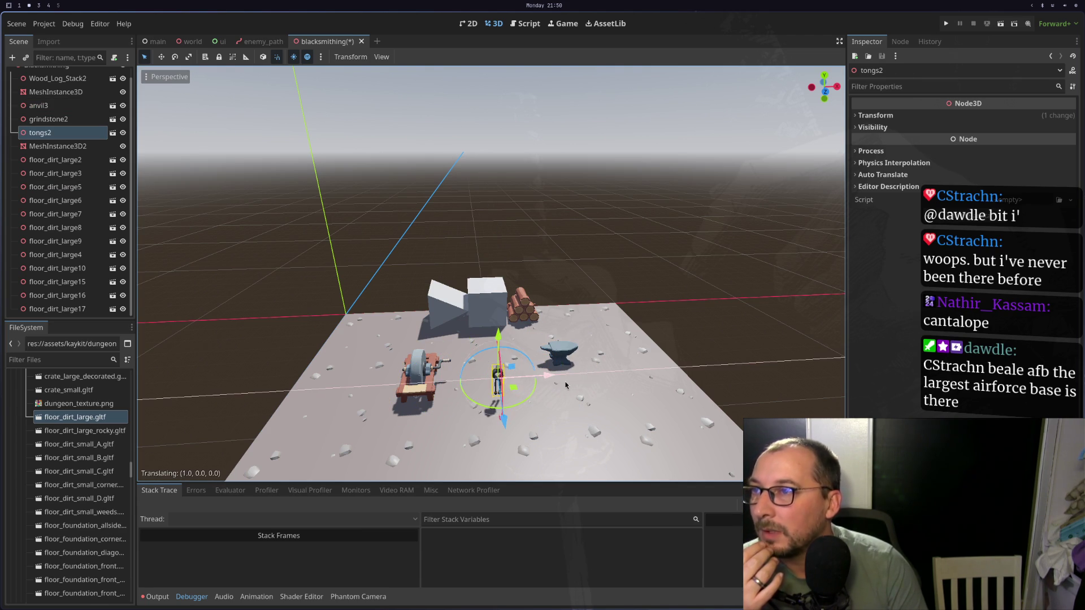
scroll(544, 404, up, 4)
scroll(543, 425, down, 4)
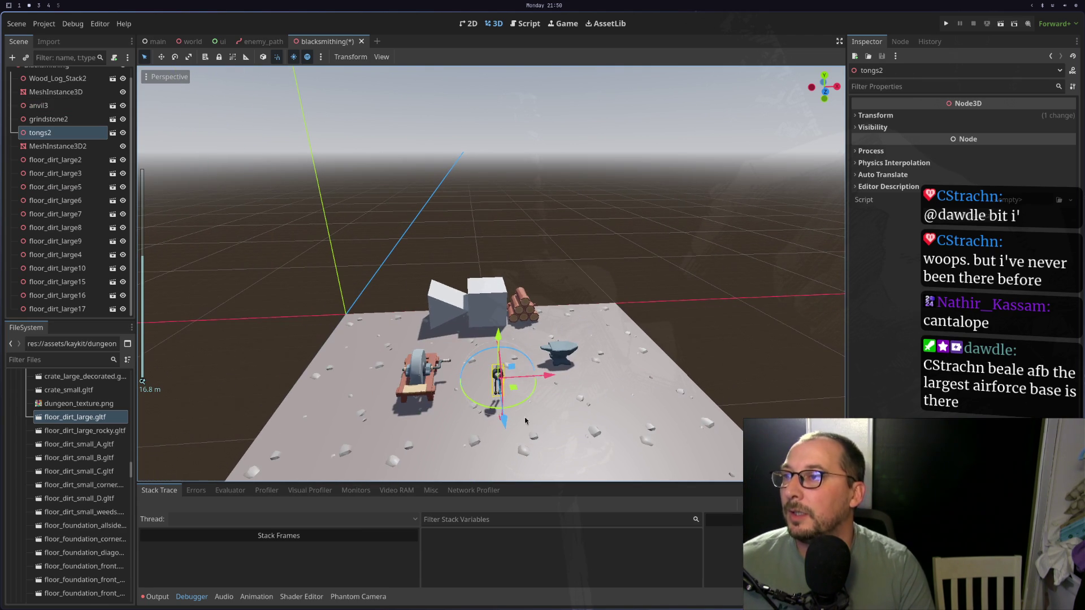
scroll(565, 349, up, 4)
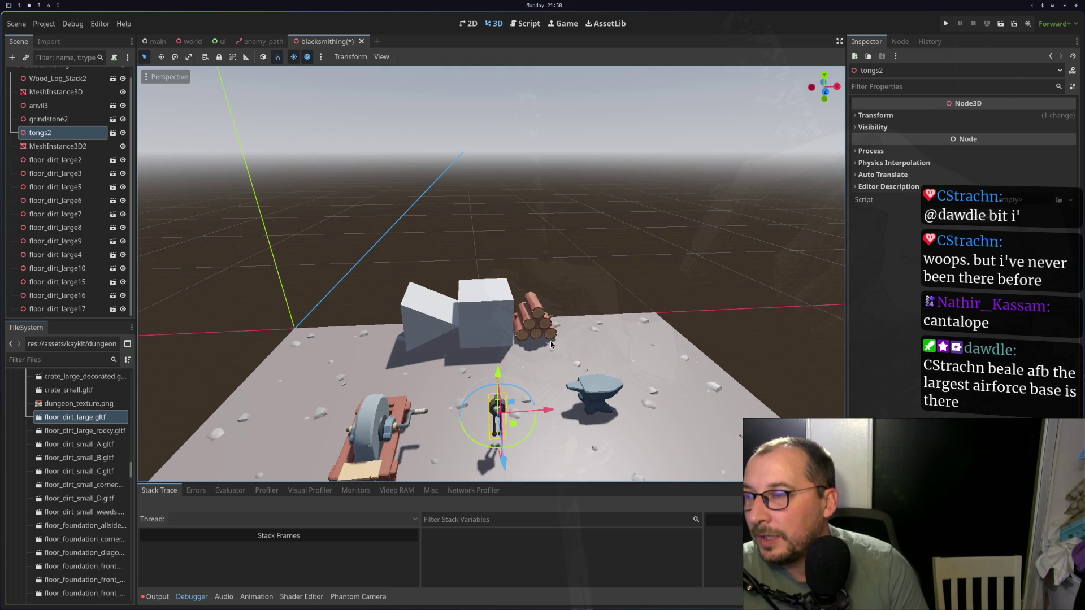
scroll(551, 343, down, 2)
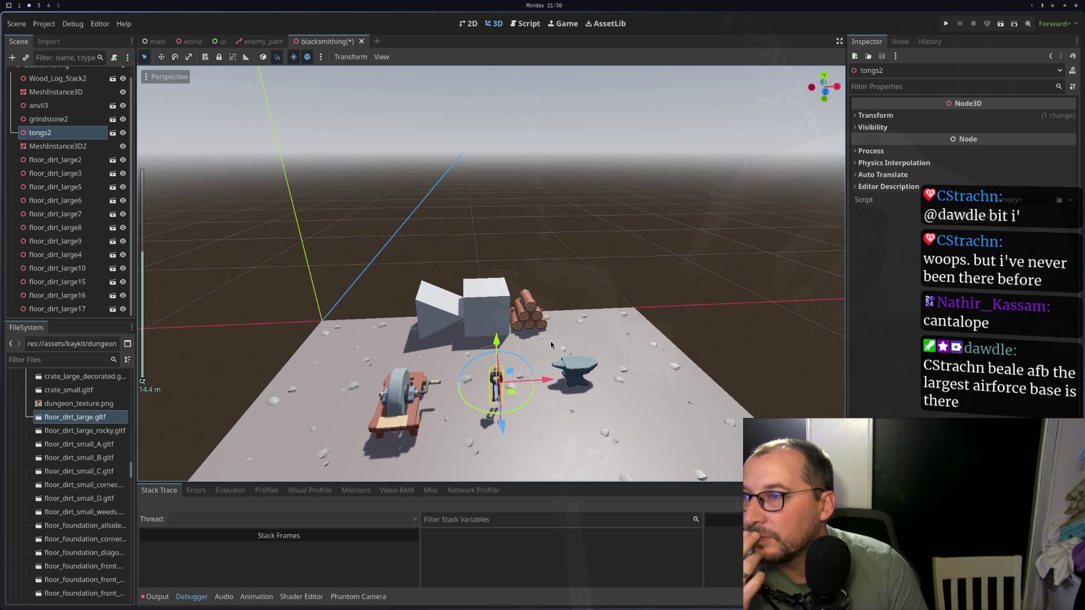
scroll(74, 181, up, 1)
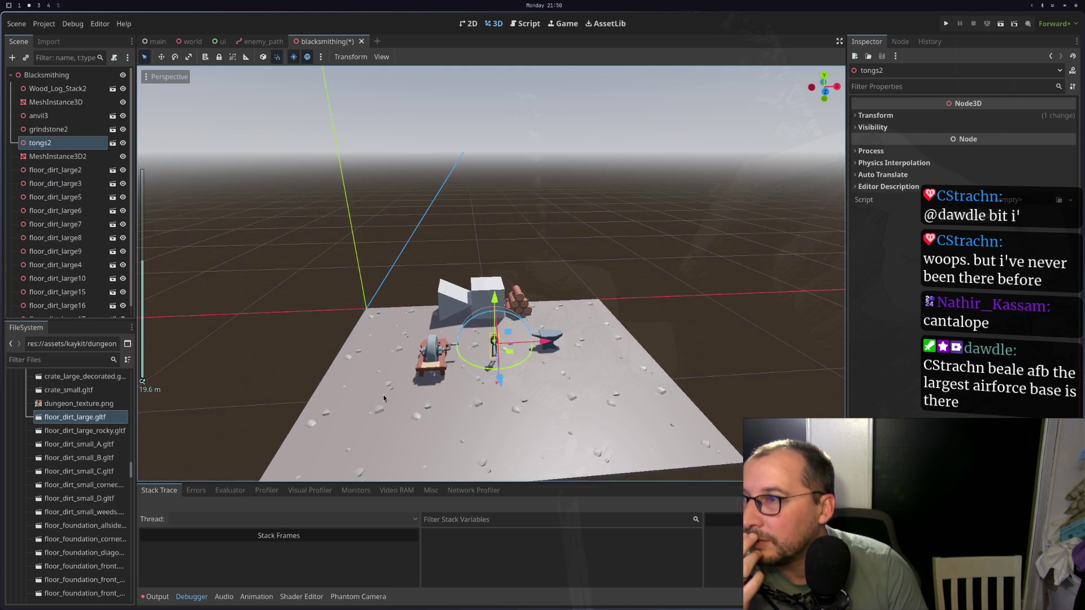
scroll(383, 397, up, 2)
scroll(546, 414, down, 2)
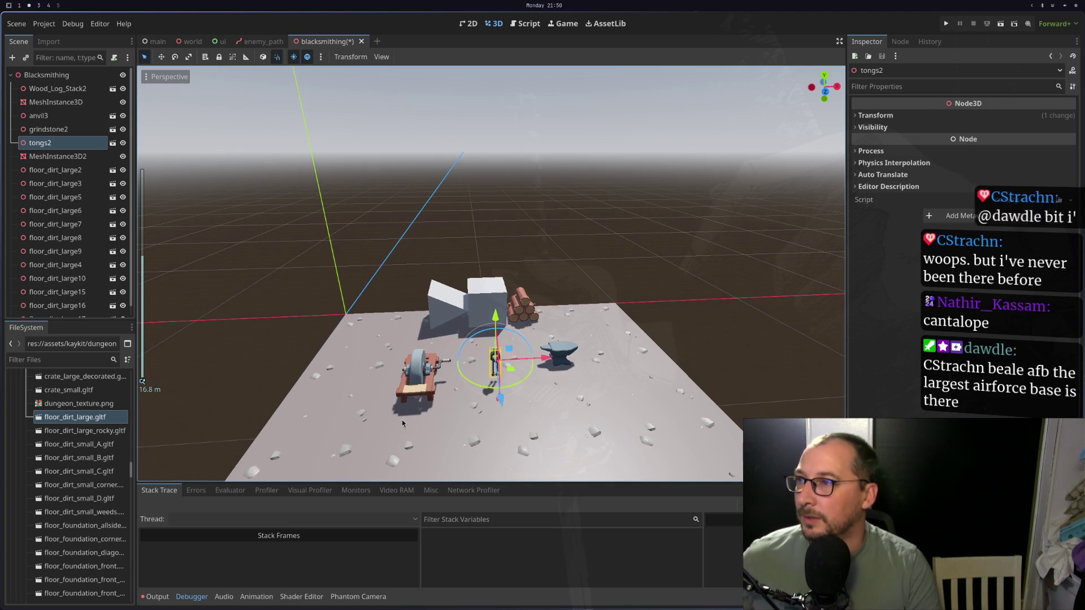
click(429, 398)
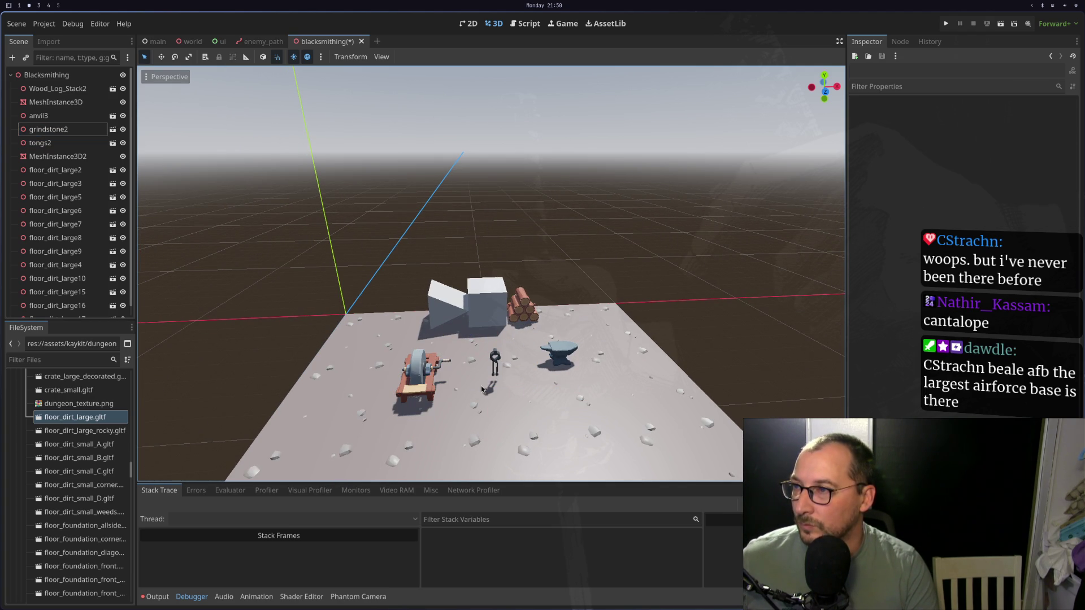
drag(478, 385, 501, 386)
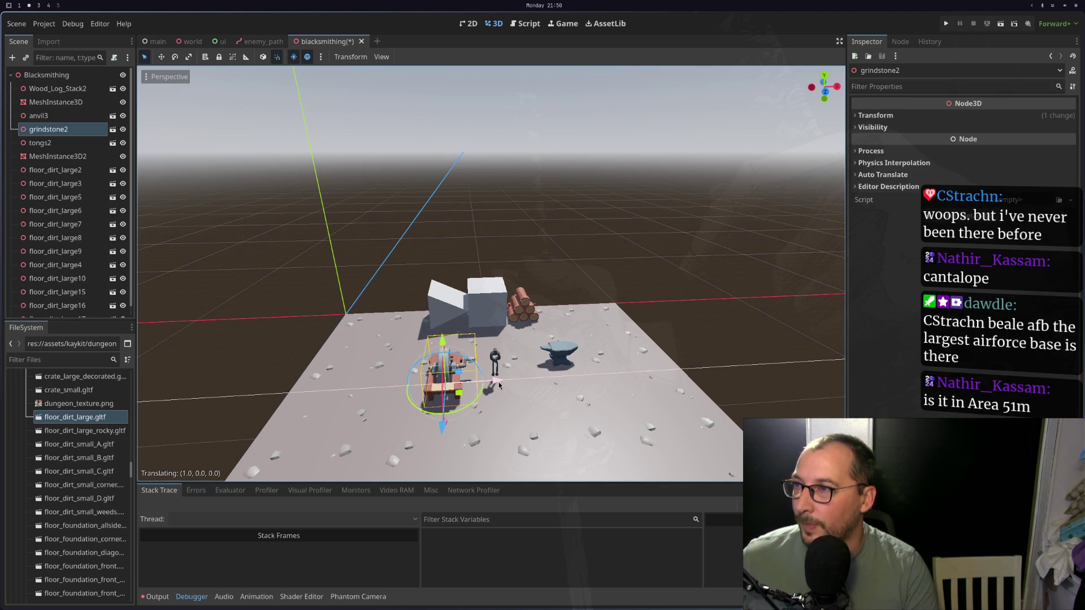
drag(441, 424, 455, 424)
scroll(455, 423, up, 3)
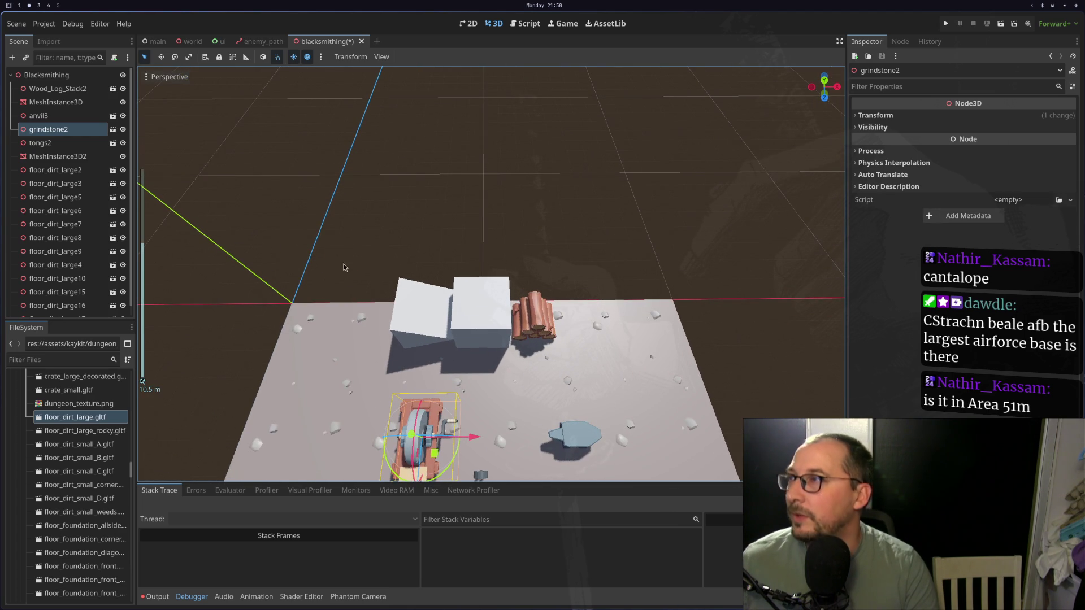
scroll(75, 479, up, 10)
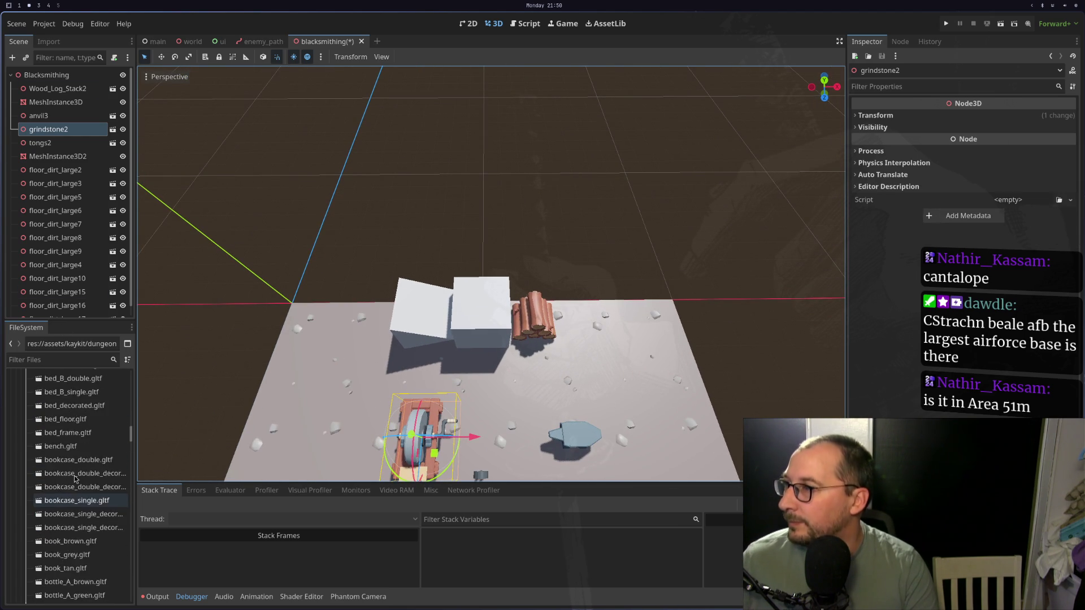
scroll(76, 479, up, 8)
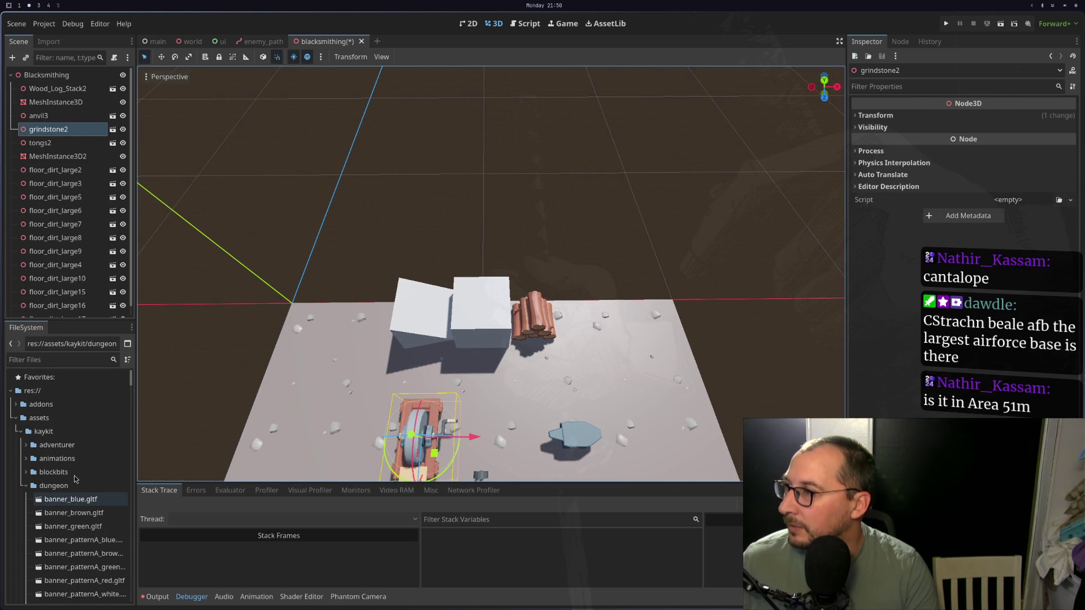
Step: Place Barbarian.glb from kaykit/adventurer/characters into the scene beside the crates and logs
click(26, 444)
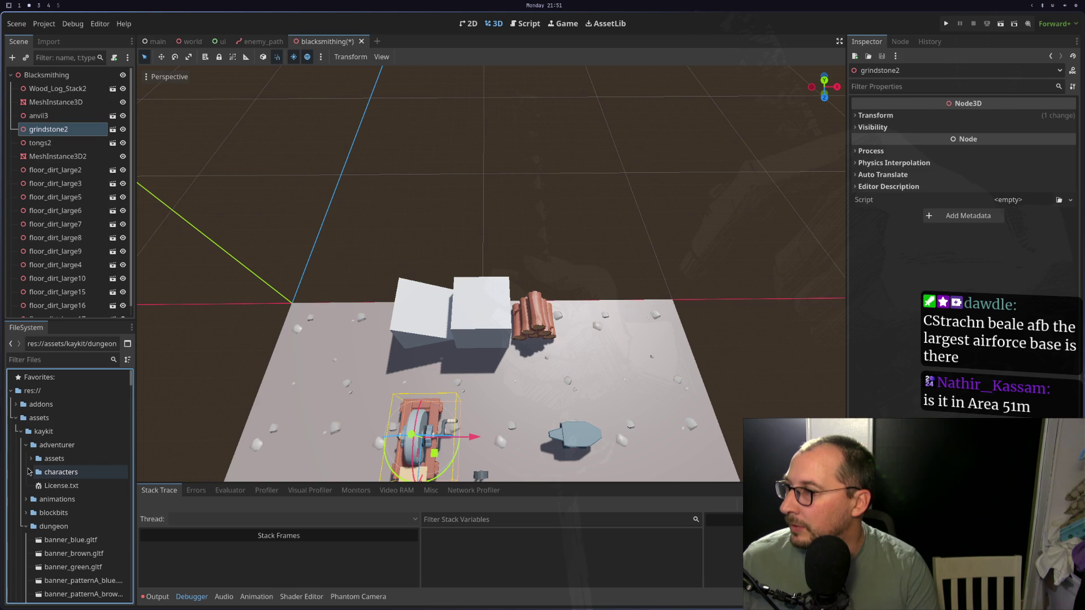
click(30, 472)
click(29, 473)
click(28, 474)
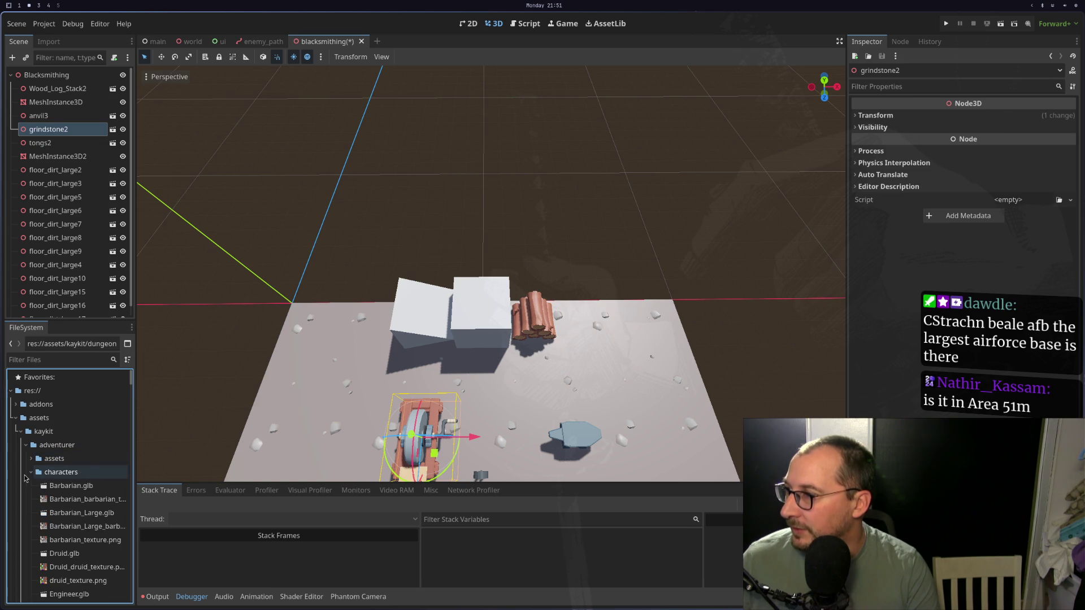
click(68, 485)
scroll(68, 452, down, 2)
mouse_move(479, 371)
mouse_down()
mouse_move(649, 396)
mouse_move(605, 362)
mouse_move(469, 368)
mouse_up()
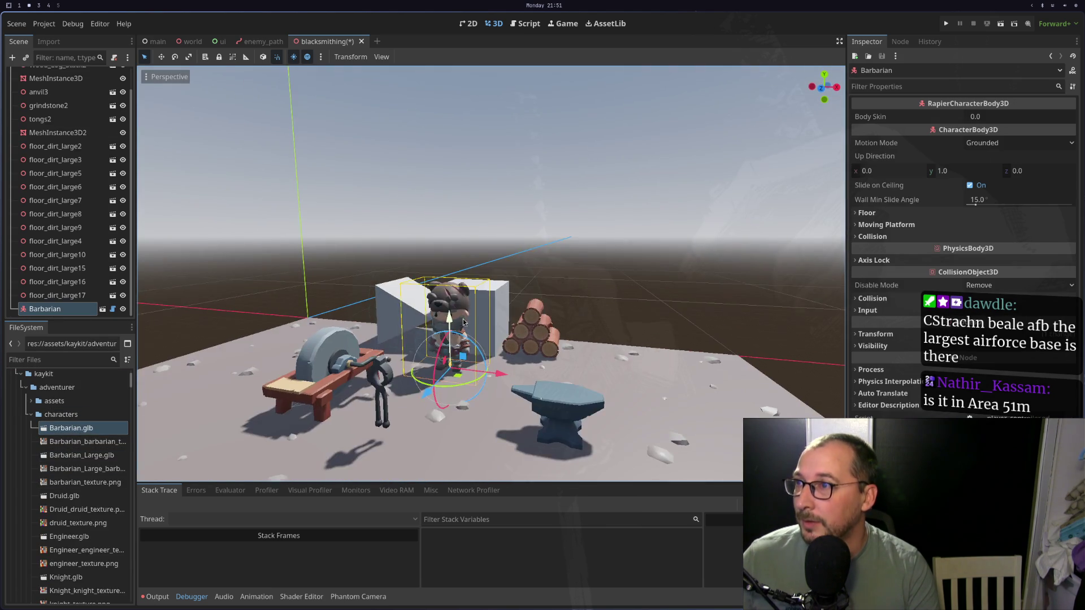
drag(462, 321, 495, 421)
scroll(489, 401, up, 2)
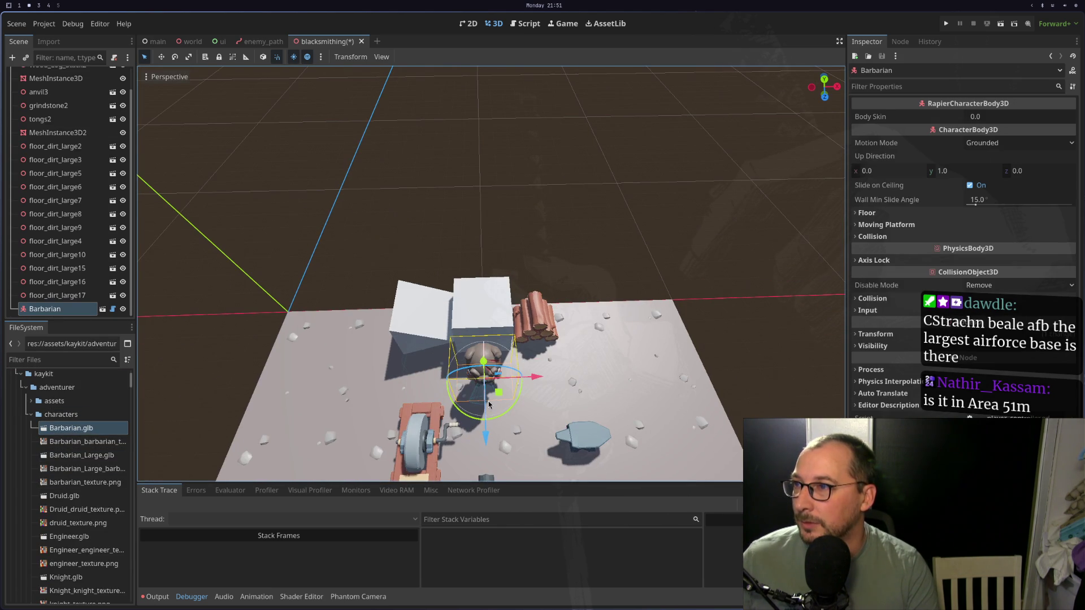
scroll(585, 457, down, 3)
Step: Move anvil3 and grindstone2 further forward along Z
click(533, 397)
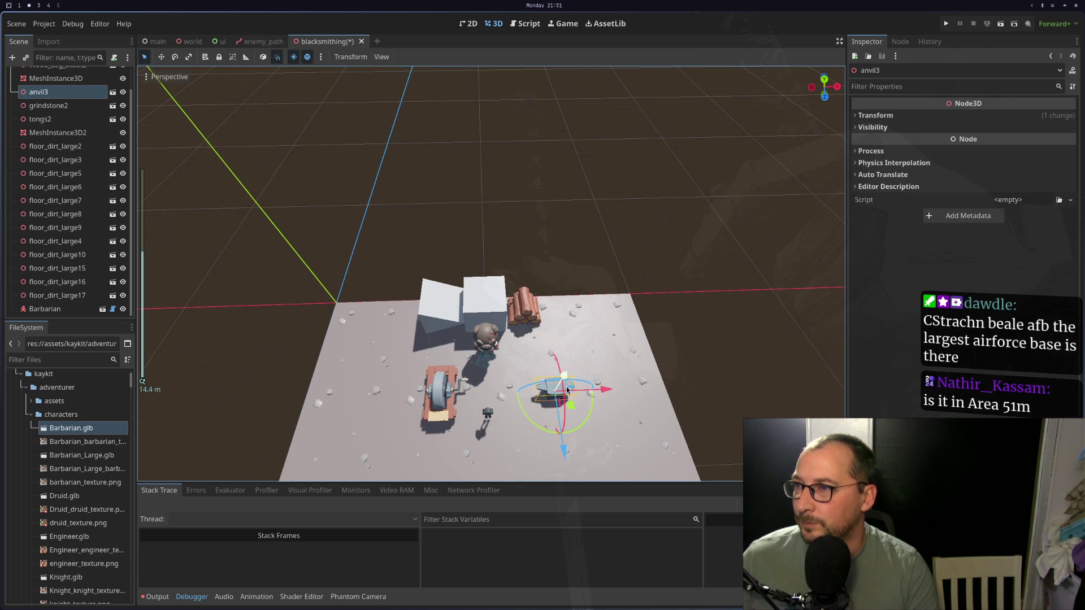
drag(559, 453, 561, 467)
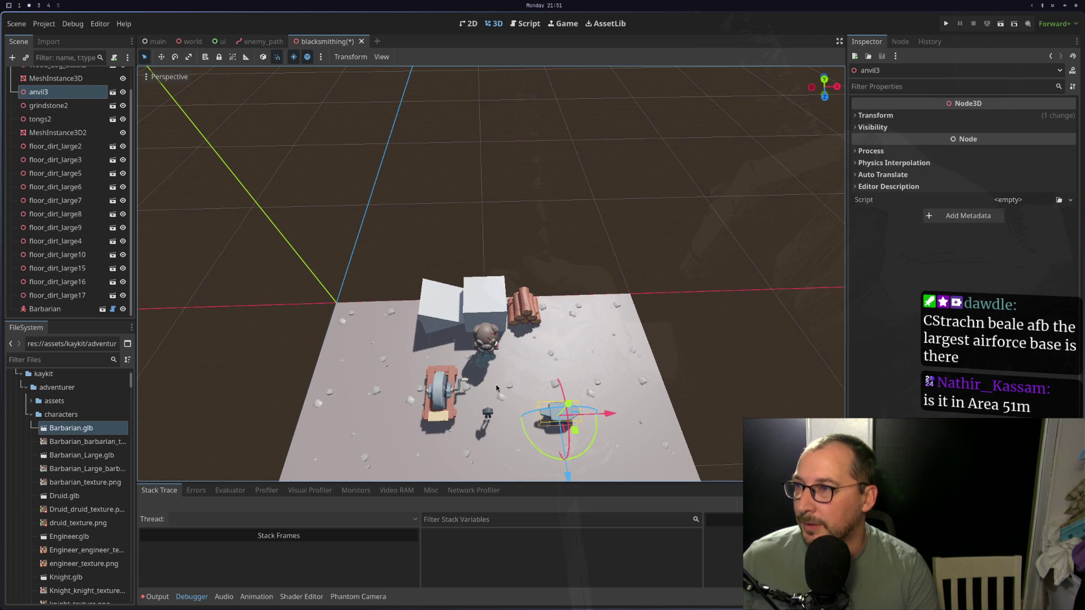
click(440, 404)
drag(437, 452, 432, 477)
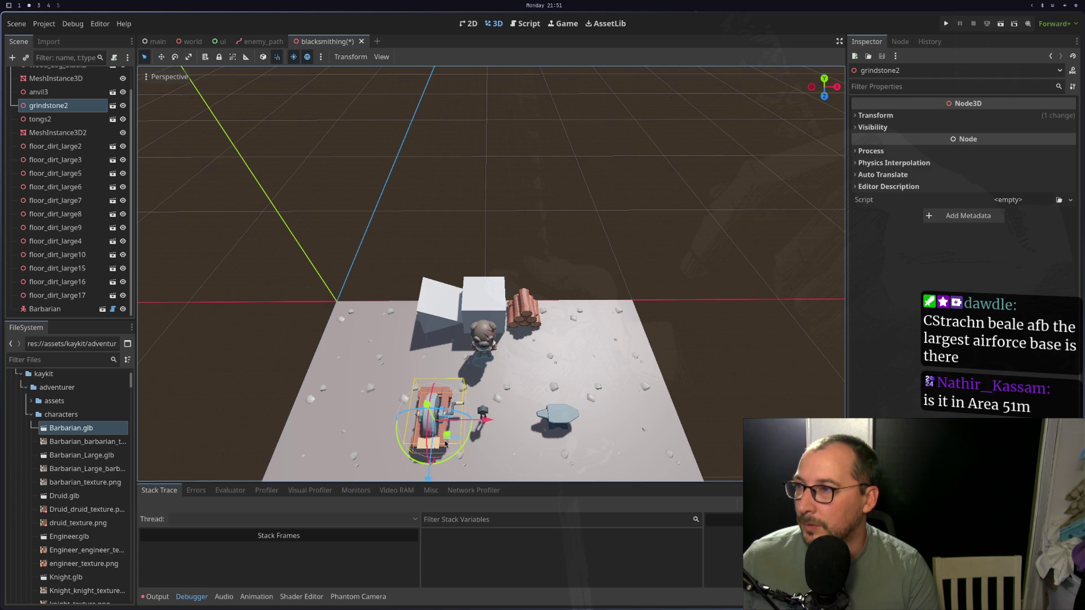
click(471, 434)
click(461, 446)
mouse_move(455, 461)
mouse_down()
mouse_move(471, 401)
mouse_move(473, 418)
mouse_up()
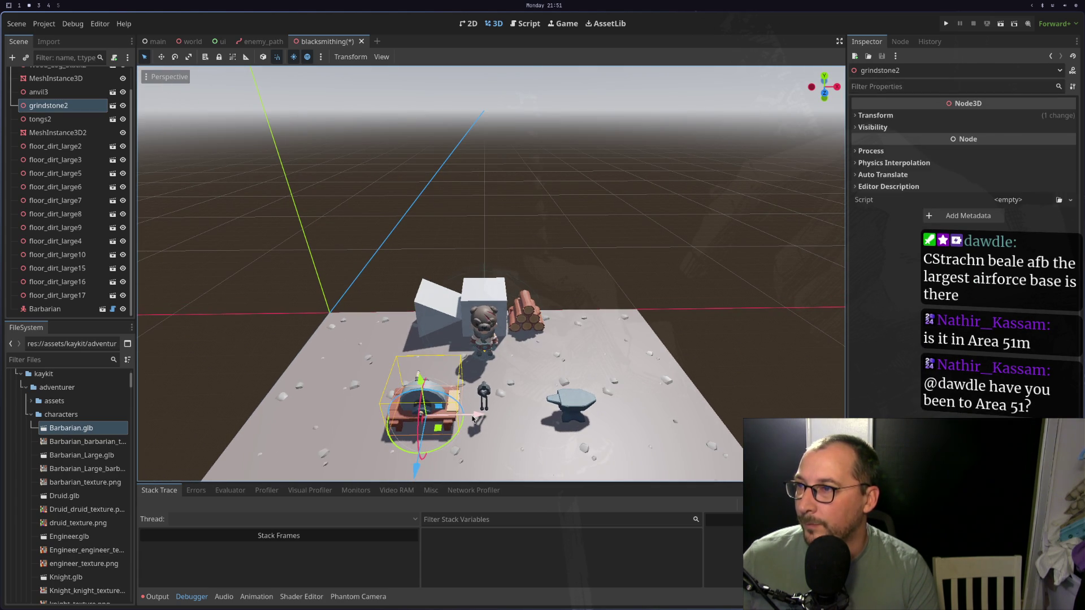
key(ctrl+z)
click(581, 415)
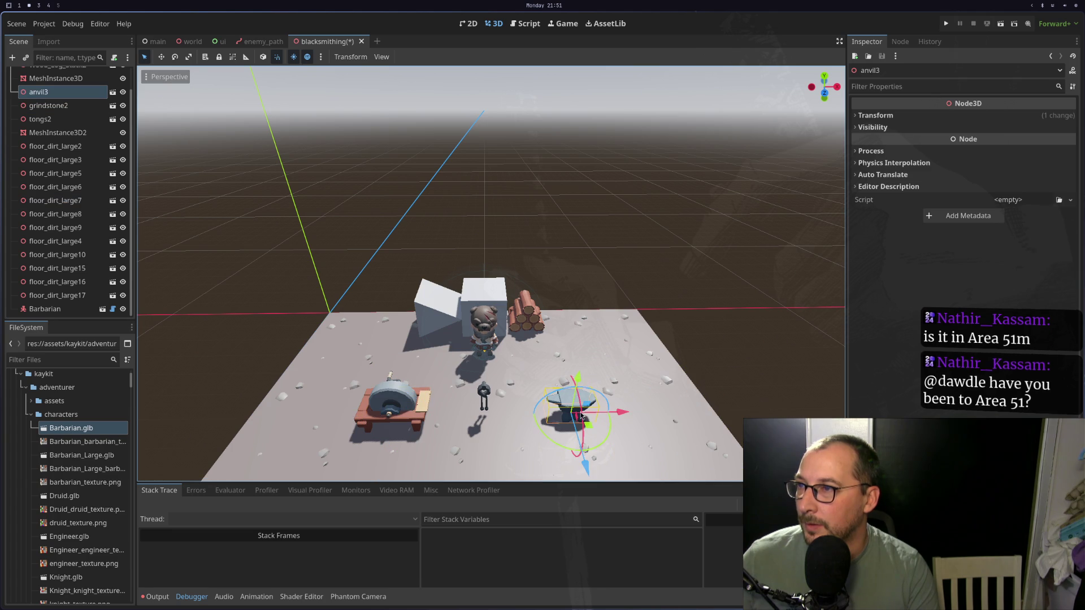
mouse_move(581, 415)
mouse_down()
mouse_move(537, 336)
mouse_move(508, 350)
mouse_move(512, 389)
mouse_move(524, 314)
mouse_move(538, 471)
mouse_move(511, 585)
mouse_move(541, 555)
mouse_up()
mouse_move(523, 468)
mouse_down()
mouse_move(491, 337)
mouse_move(512, 383)
mouse_up()
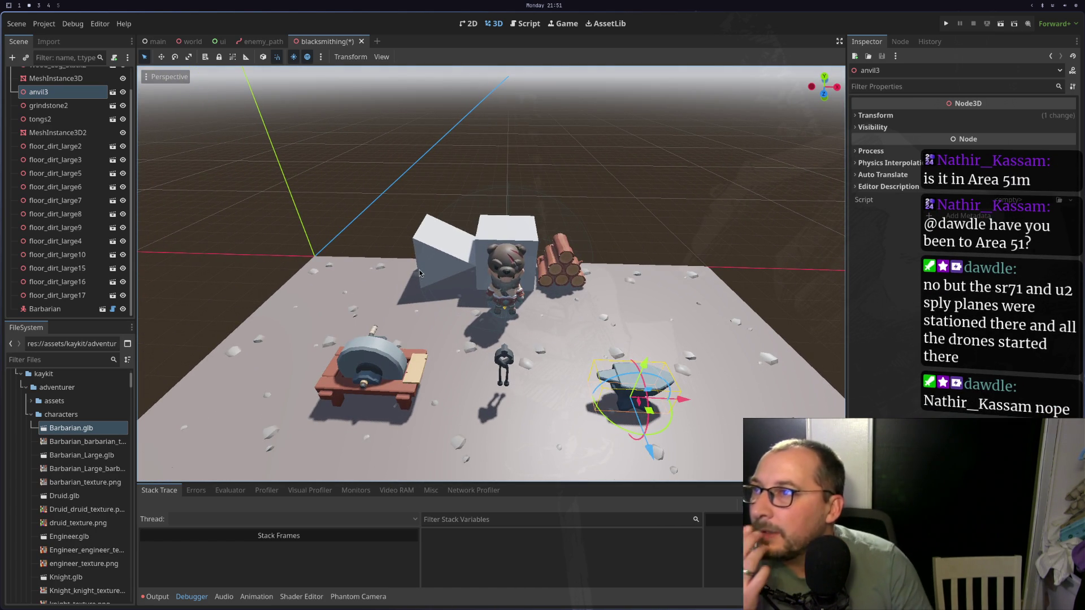
scroll(48, 168, up, 1)
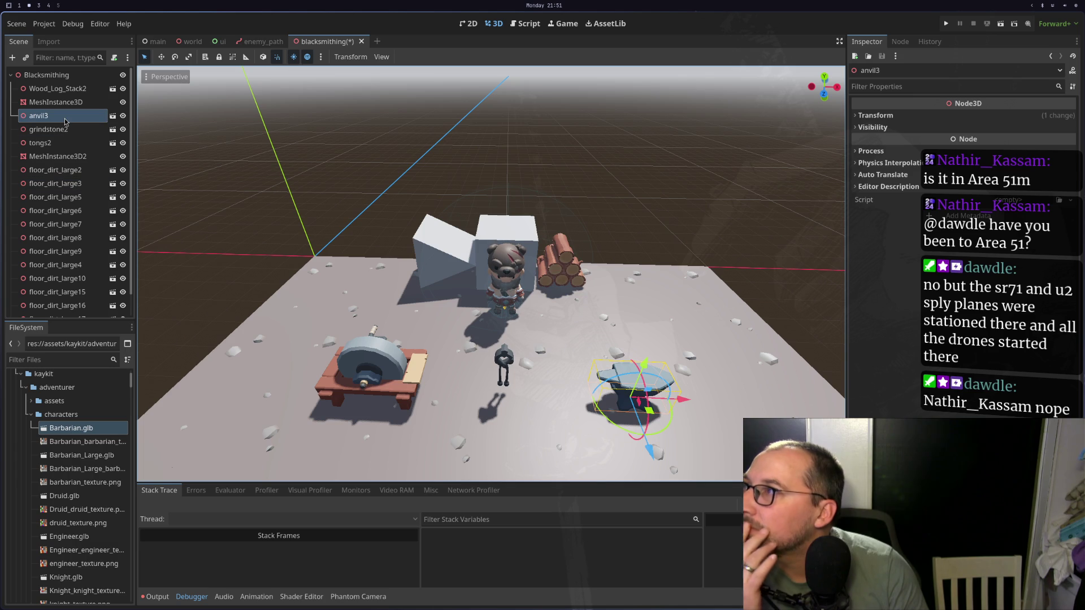
scroll(73, 104, down, 1)
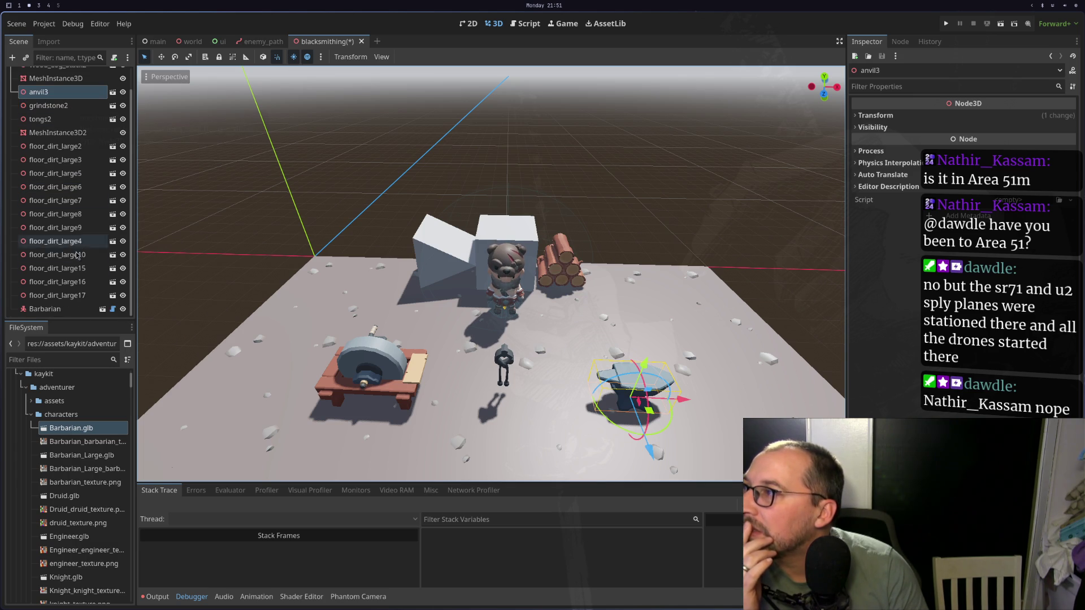
Step: Delete the Barbarian node from the Scene dock, confirming with OK
click(73, 309)
right_click(73, 309)
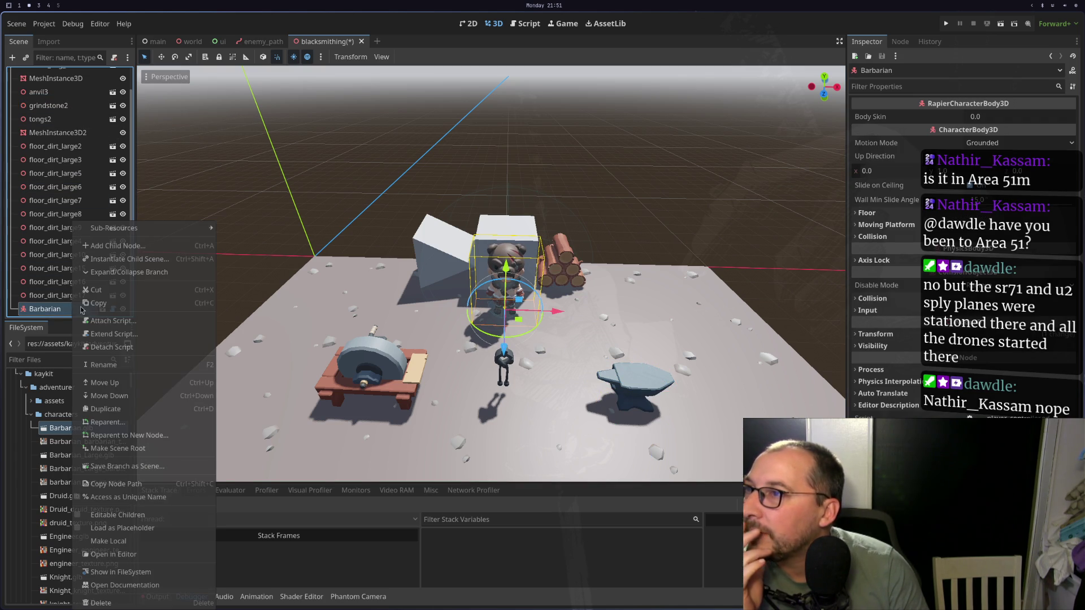
click(162, 603)
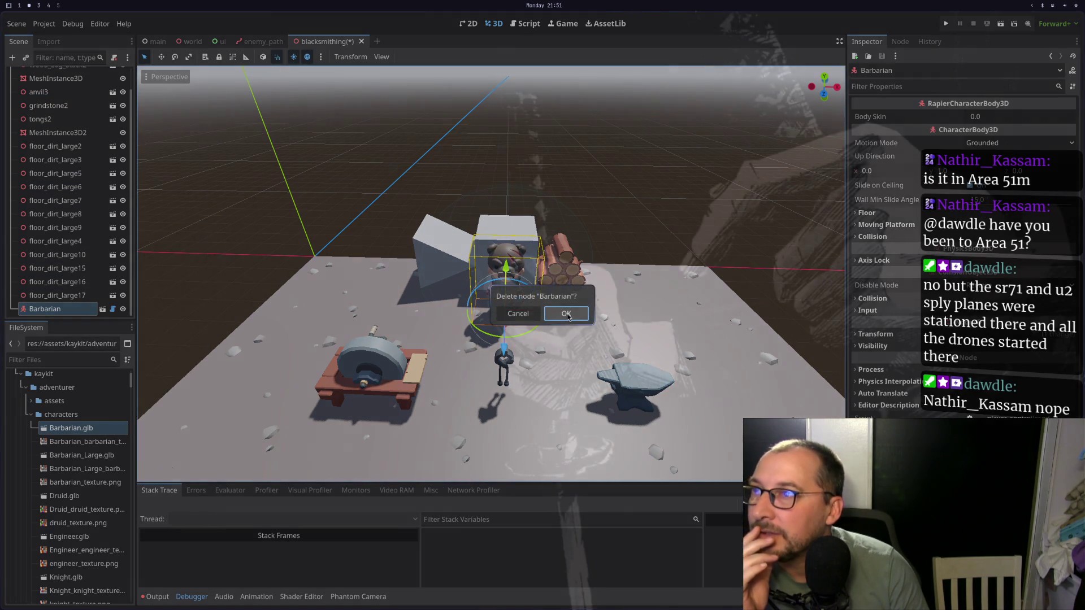
click(567, 318)
scroll(568, 315, up, 2)
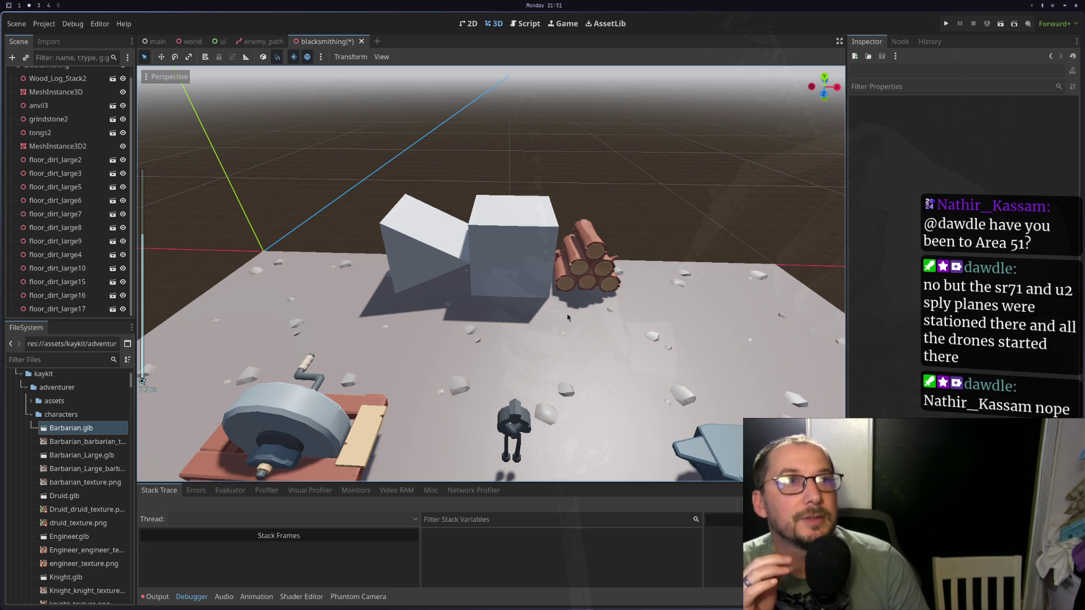
Step: Look at the Blacksmithing note in Obsidian, then return to Godot
key(super+4)
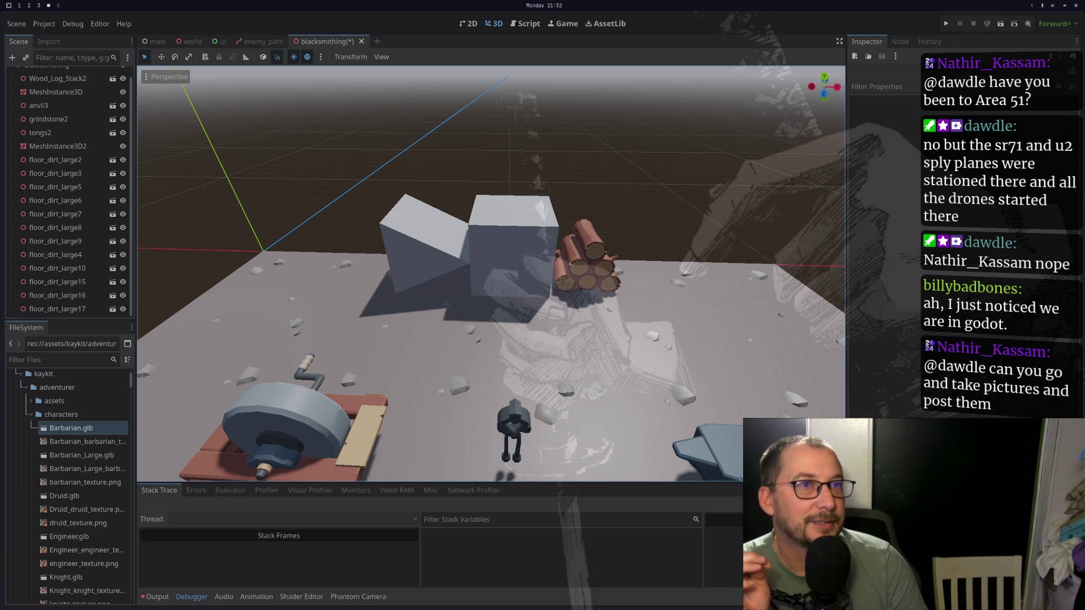
key(alt+Tab)
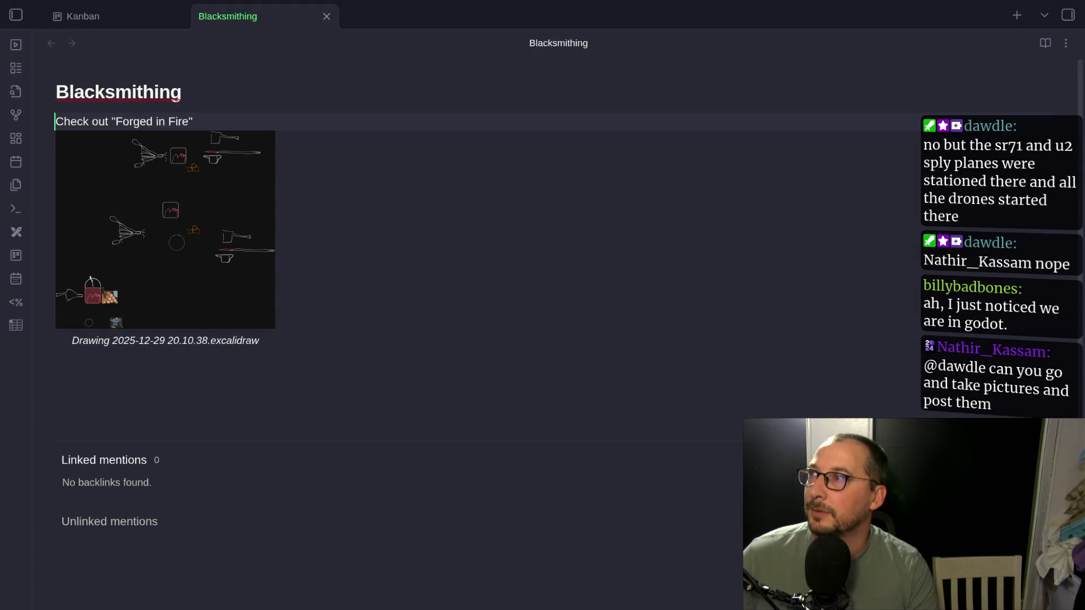
key(alt+Tab)
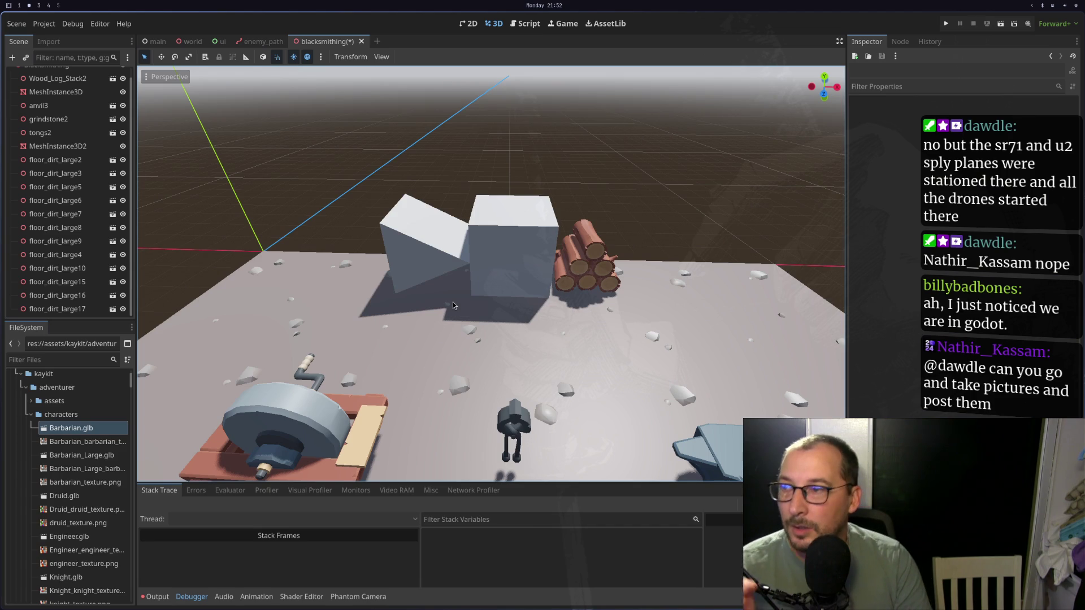
scroll(452, 305, down, 3)
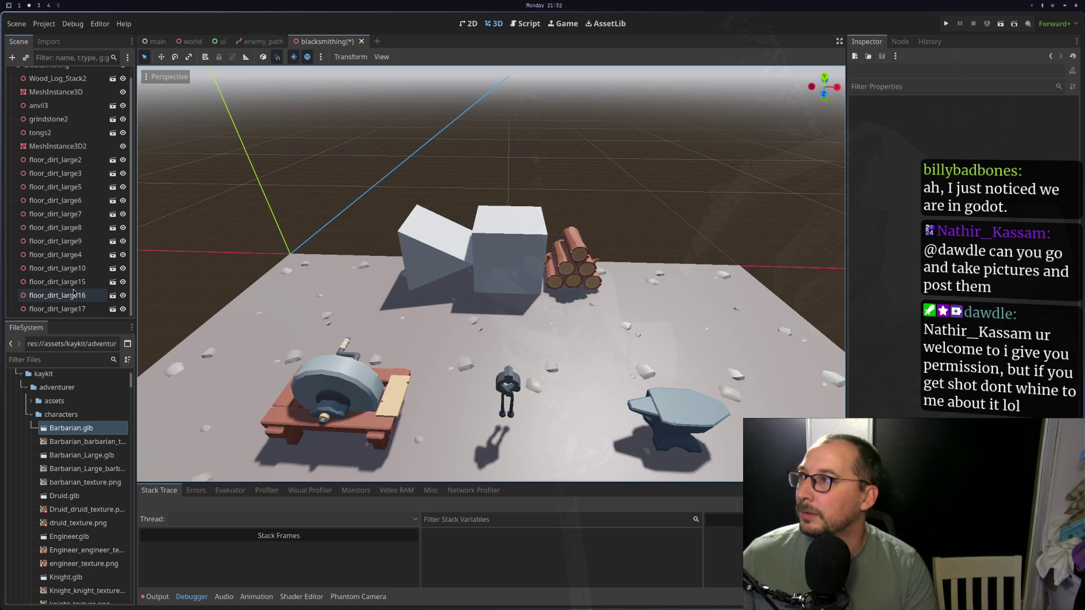
Step: Zoom the viewport out and reorder MeshInstance3D2 to sit just above anvil3
scroll(80, 280, up, 1)
drag(67, 156, 68, 110)
Step: Rename the two cube mesh nodes to Bellow and Oven
double_click(89, 116)
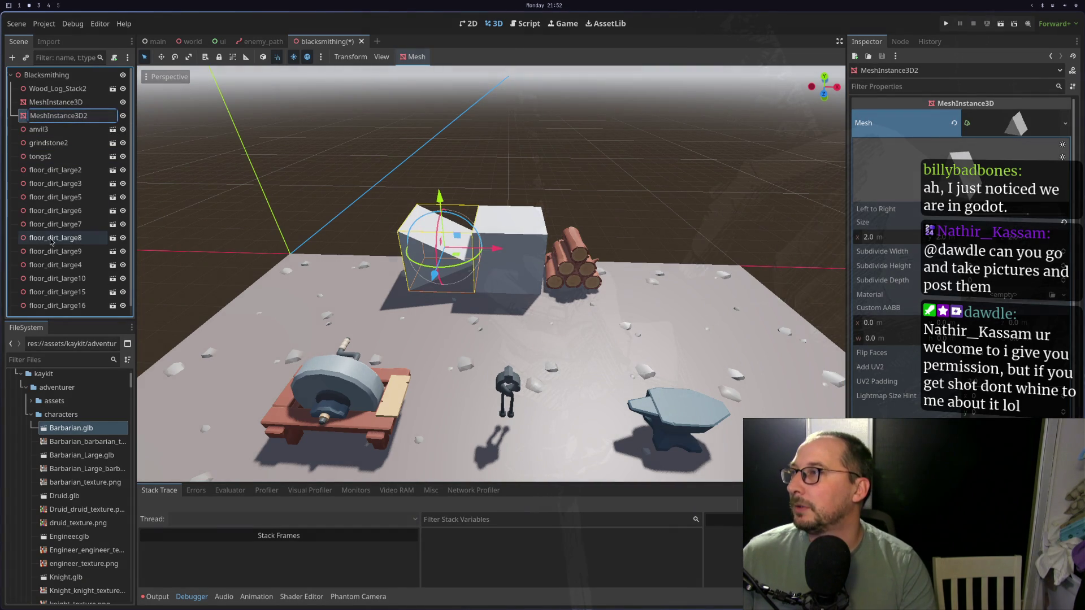
key(shift+Left)
key(shift+Left)
key(shift+Left)
text(B)
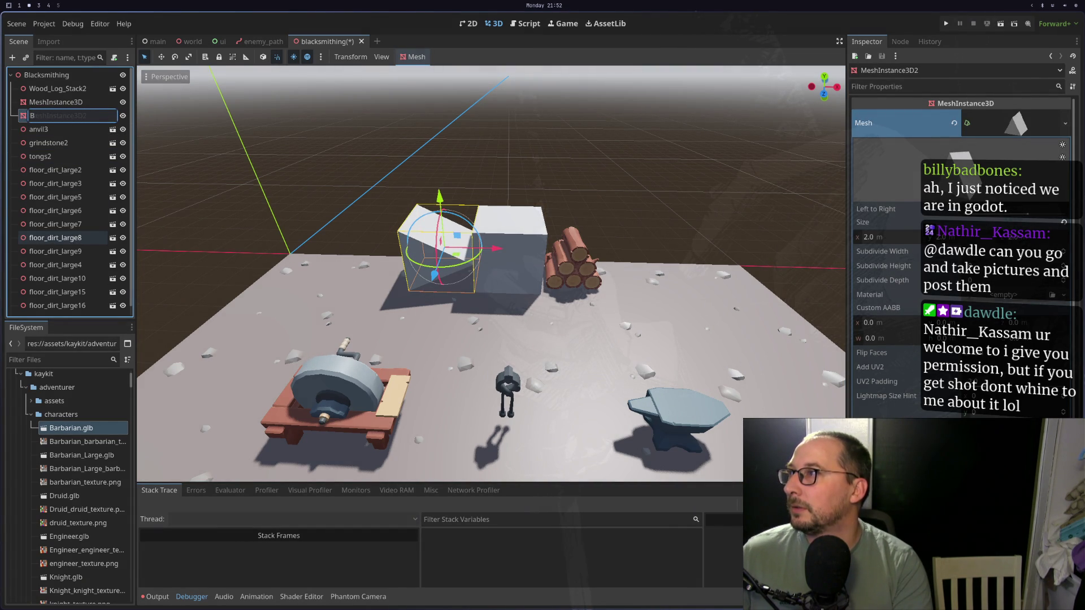
key(Return)
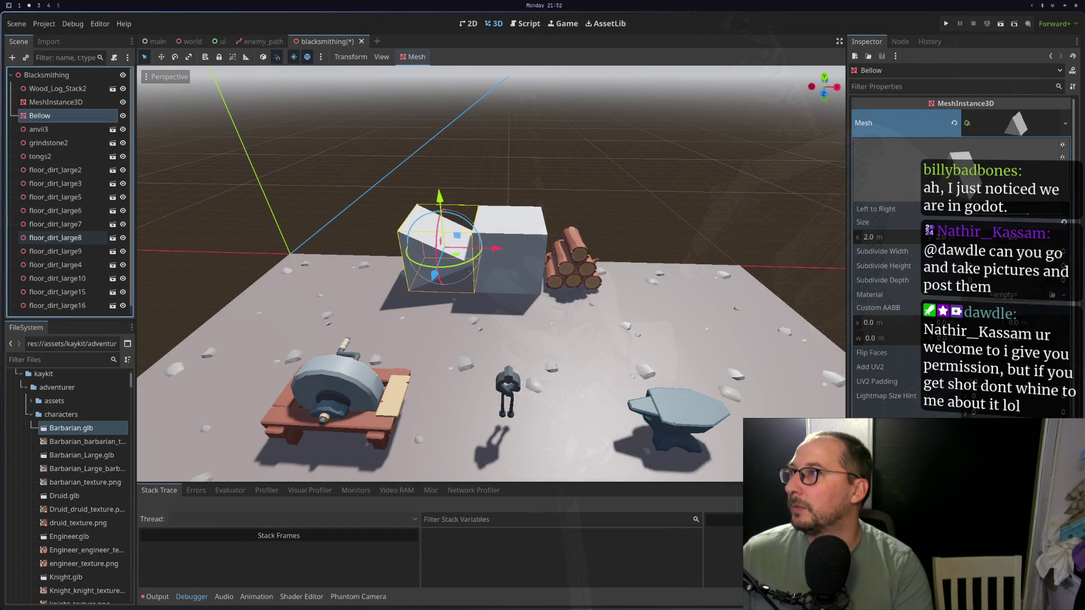
click(109, 102)
click(109, 102)
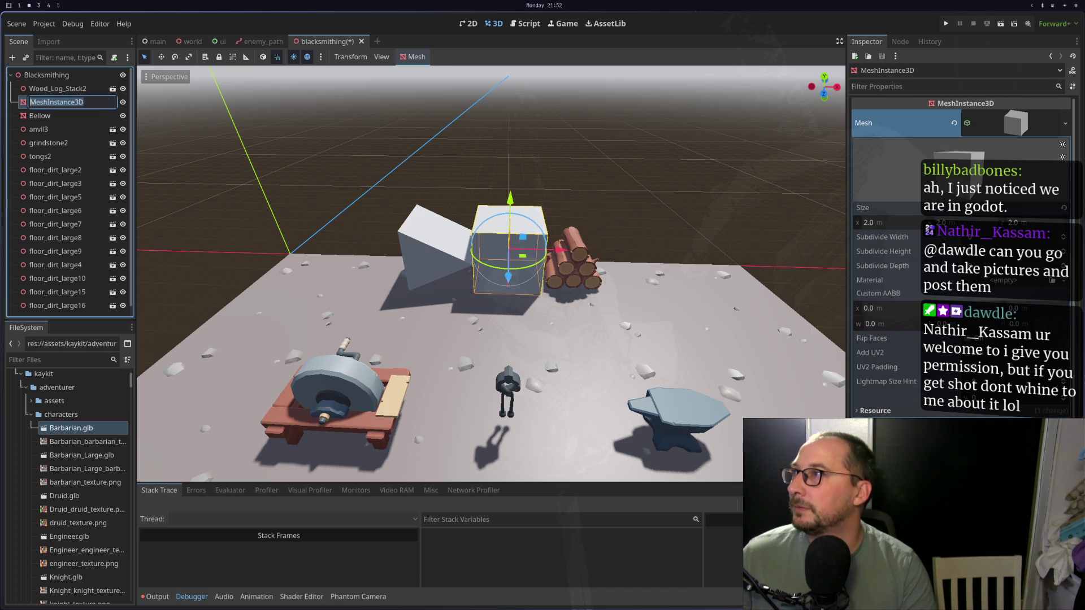
text(OB)
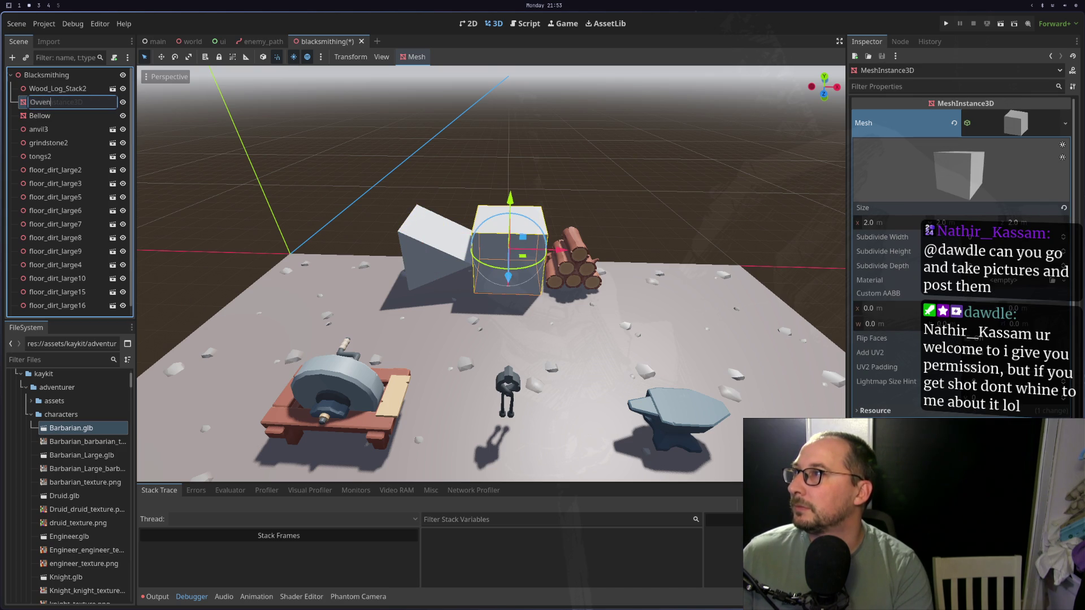
text(n)
key(Return)
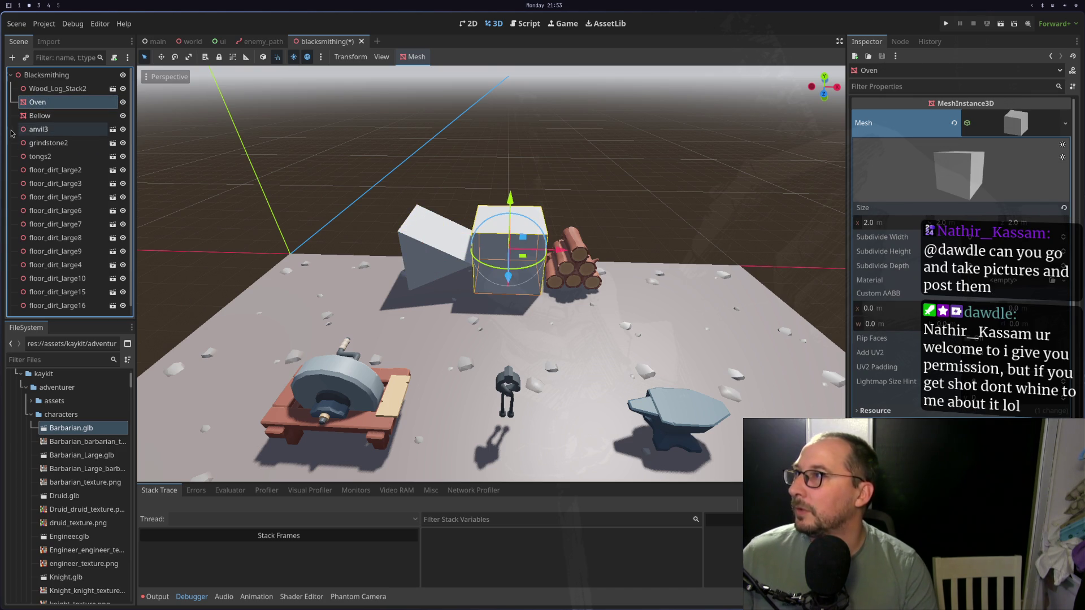
Step: Rename the wood log stack to FuelStack and anvil3 to Anvil
click(70, 90)
click(70, 89)
text(Fue)
key(BackSpace)
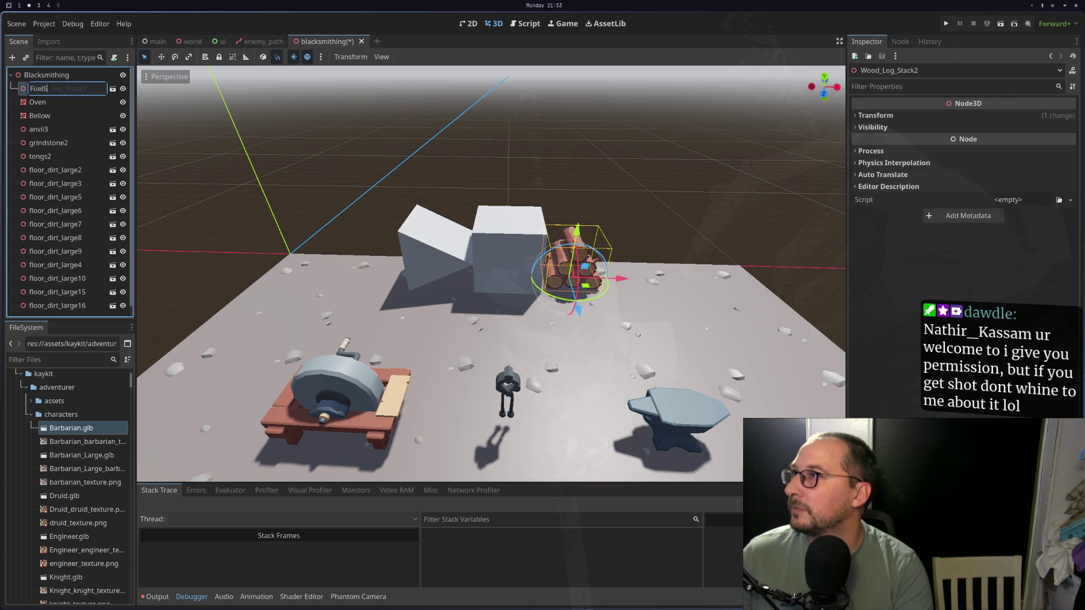
text(k)
key(Return)
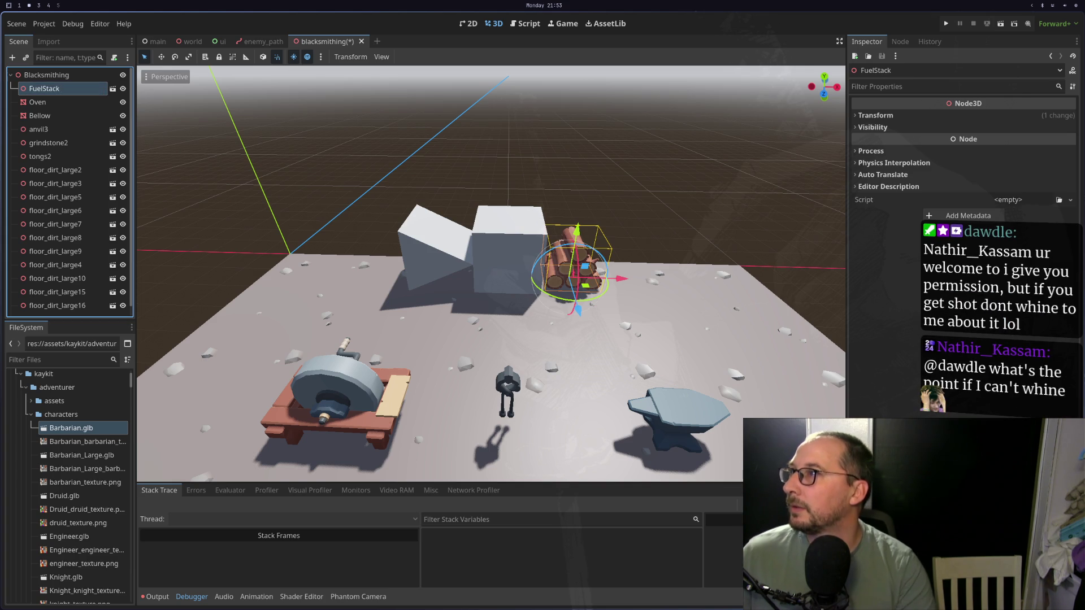
click(63, 135)
click(64, 135)
text(Anv)
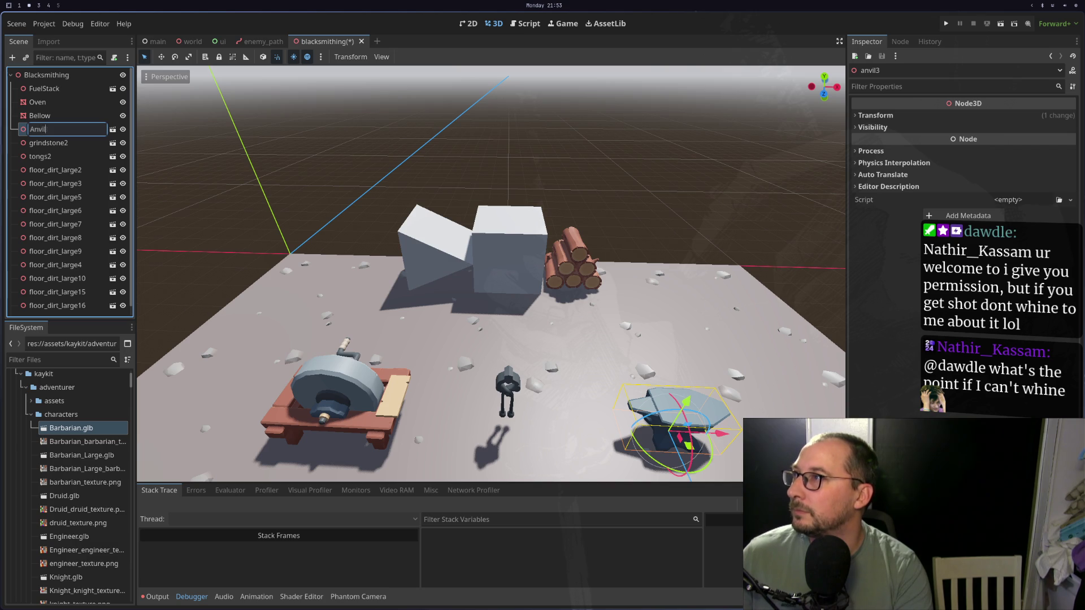
key(Return)
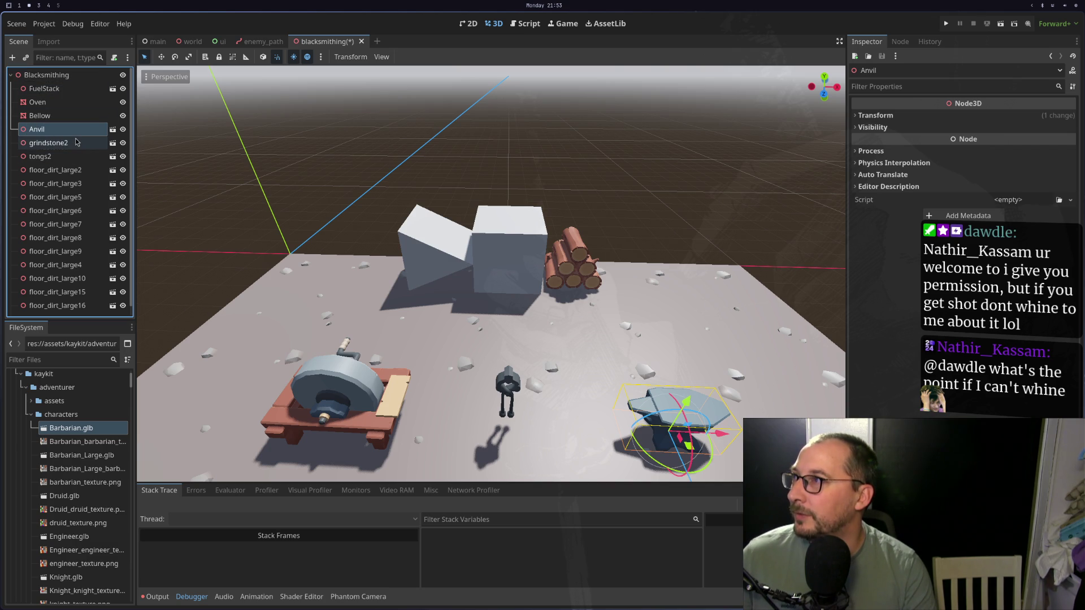
Step: Rename the grindstone2 node to Grindstone
click(72, 145)
double_click(68, 143)
text(Grinds)
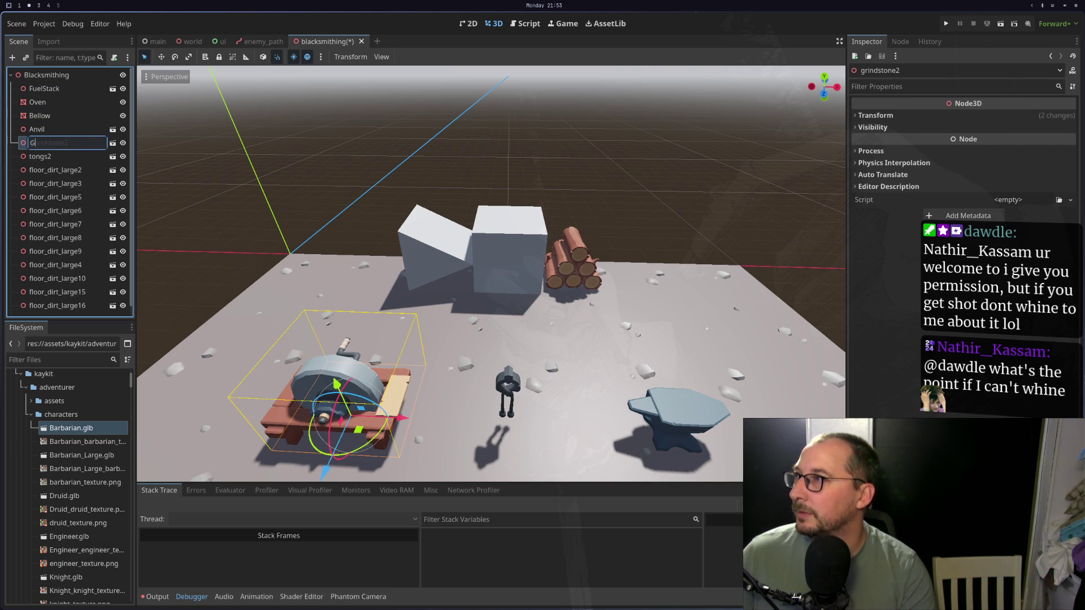
text(tone)
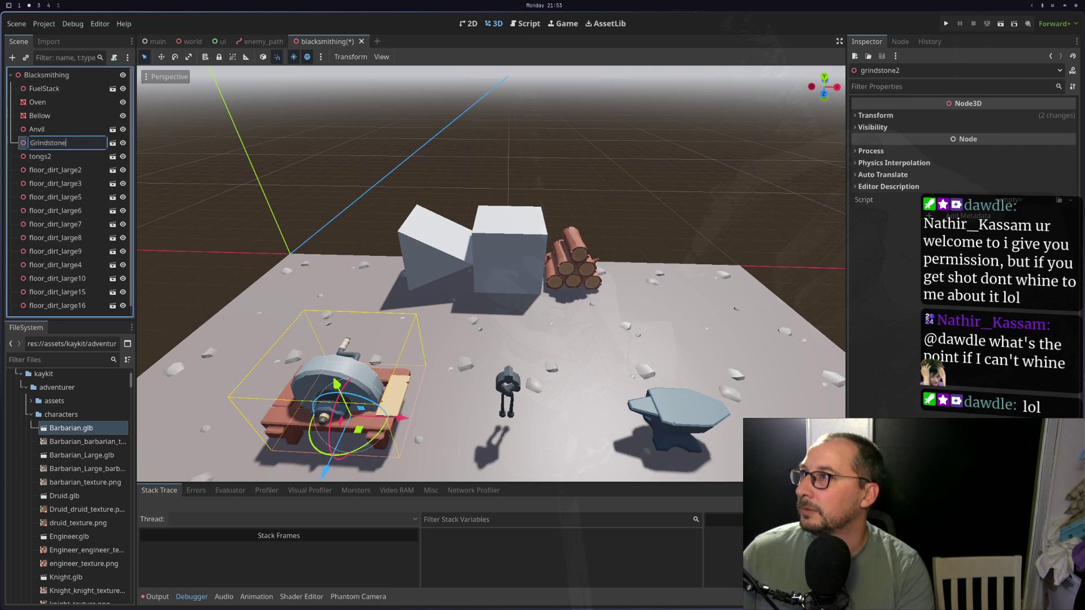
key(Return)
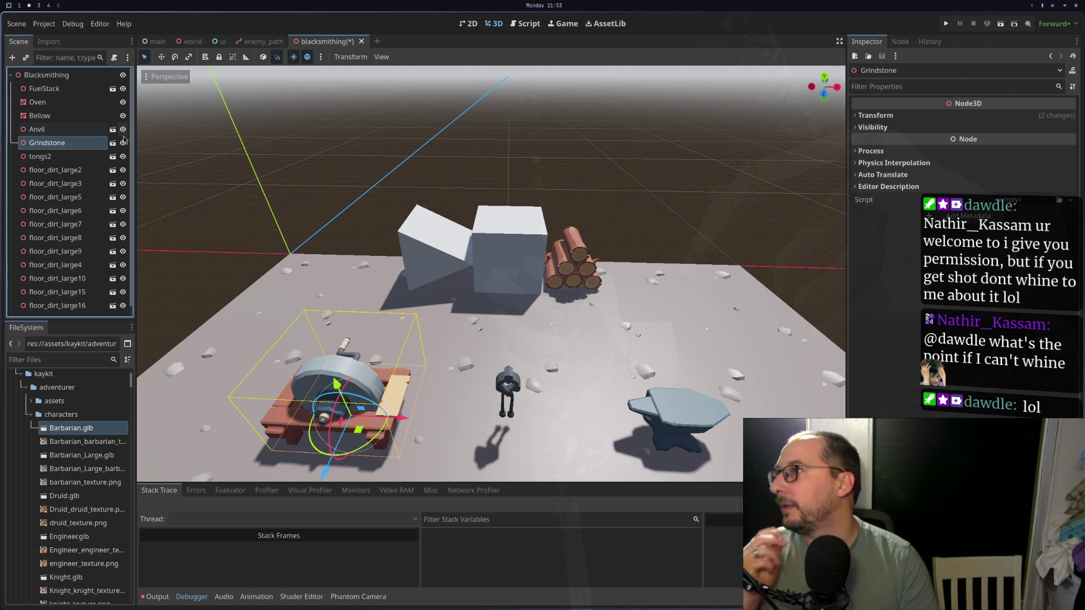
Step: Review the renamed nodes in the Scene dock, ending on the Blacksmithing root node
click(99, 157)
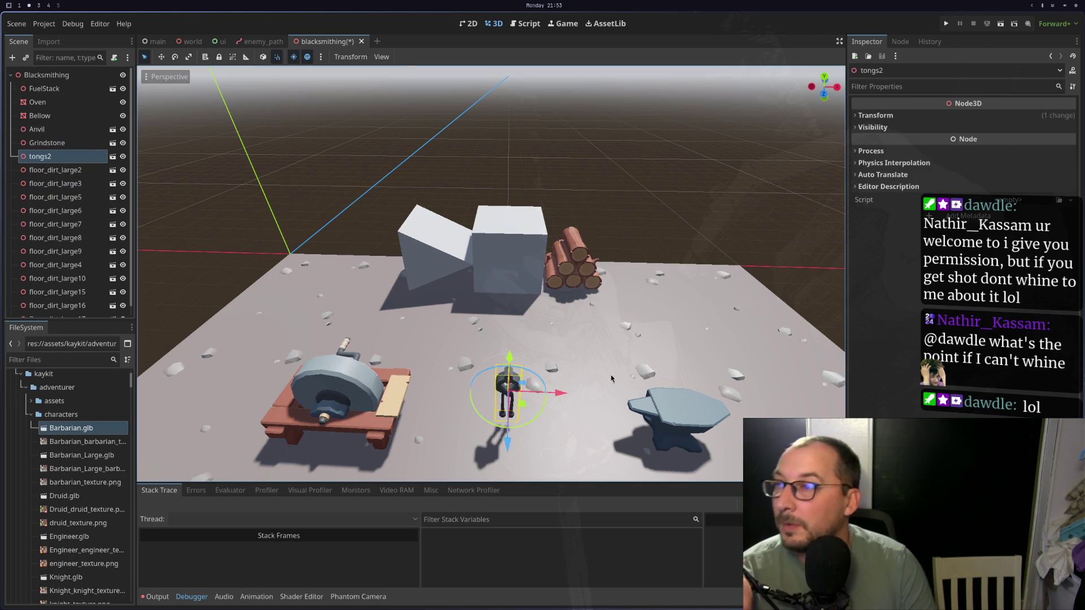
scroll(535, 383, down, 3)
scroll(535, 382, up, 3)
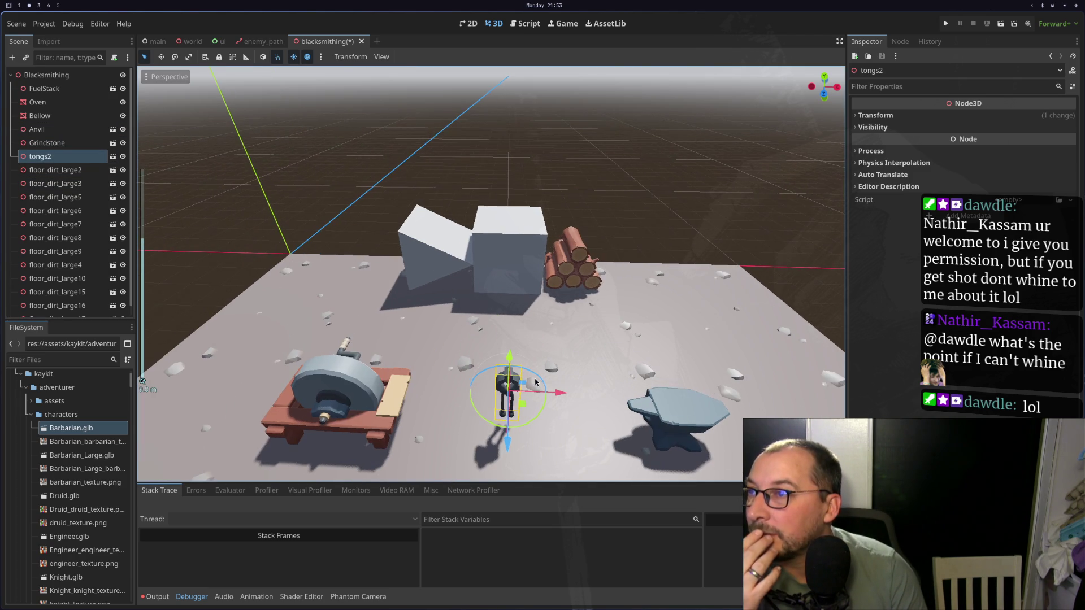
scroll(56, 115, down, 1)
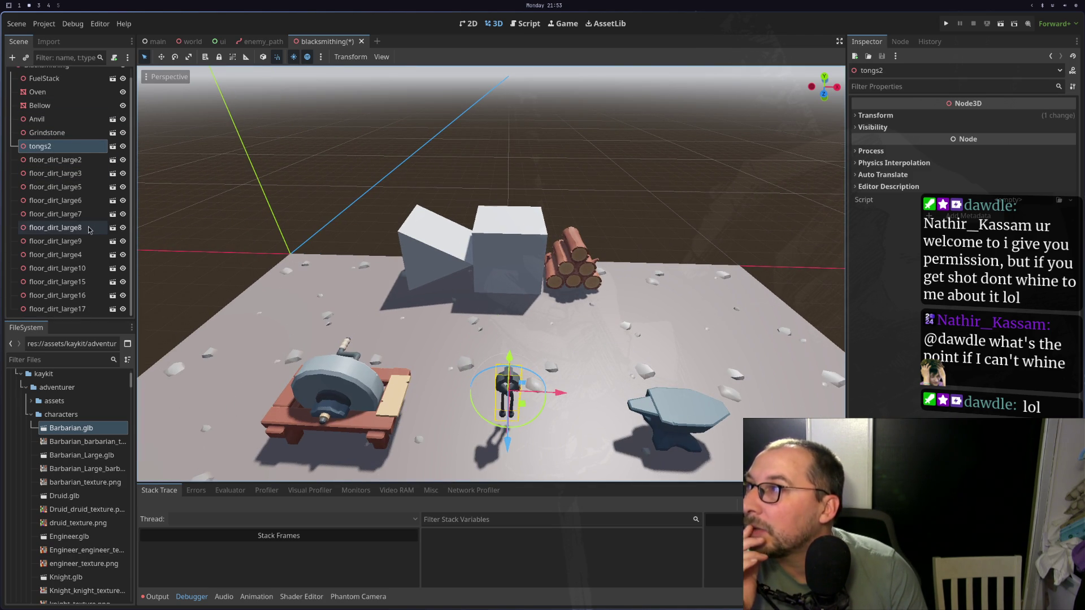
scroll(424, 220, down, 2)
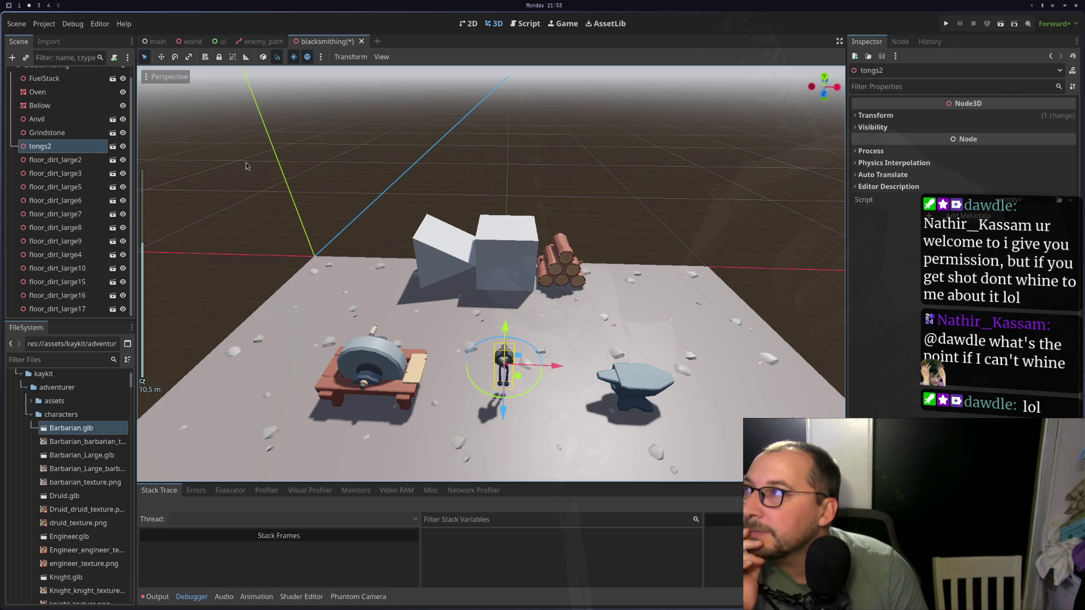
click(60, 132)
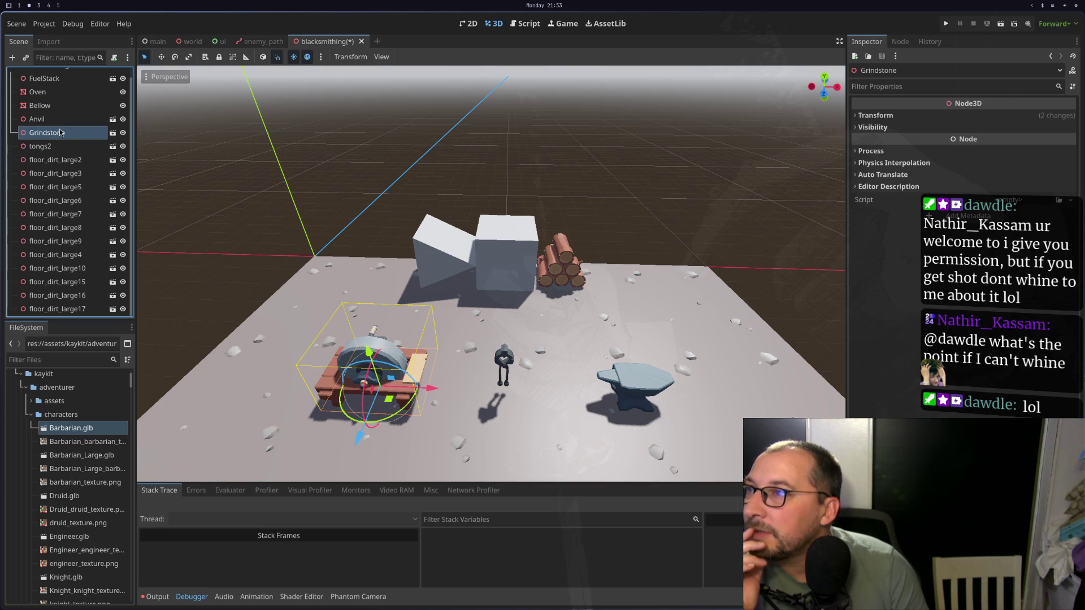
click(65, 118)
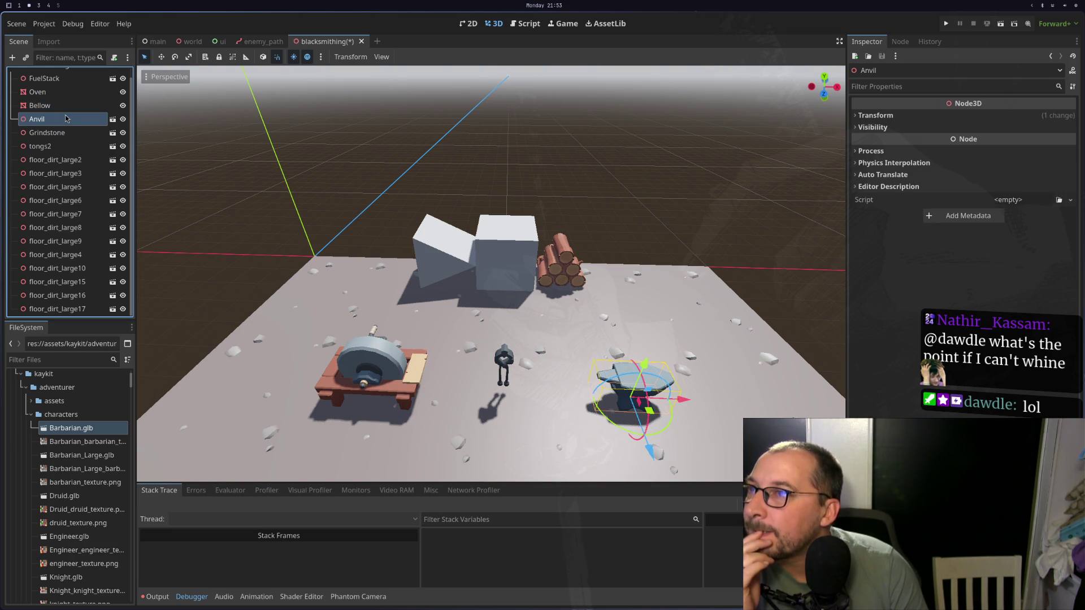
scroll(65, 118, up, 2)
click(51, 89)
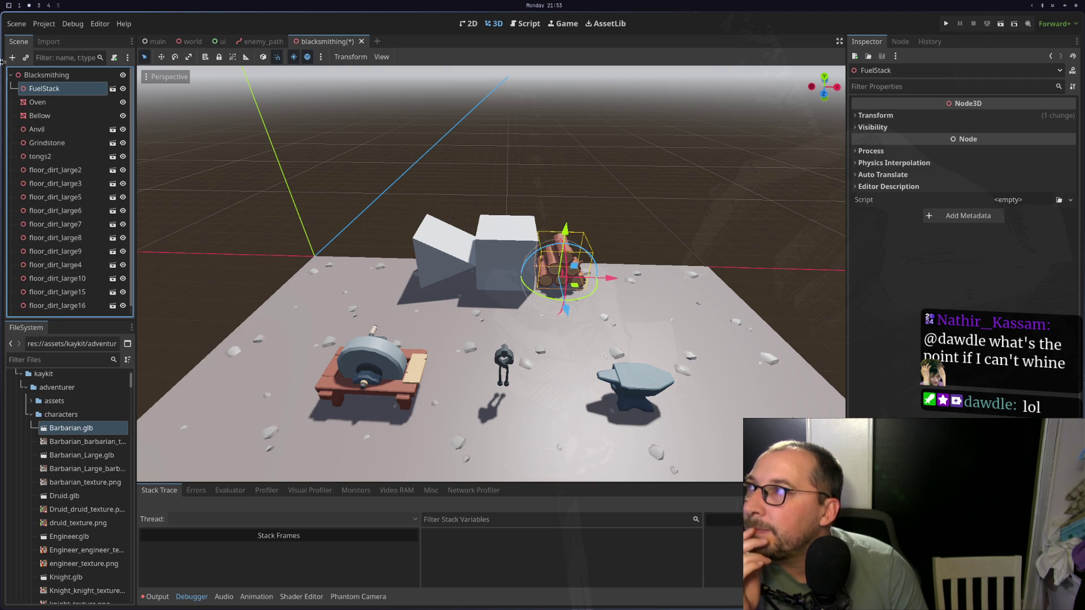
click(29, 74)
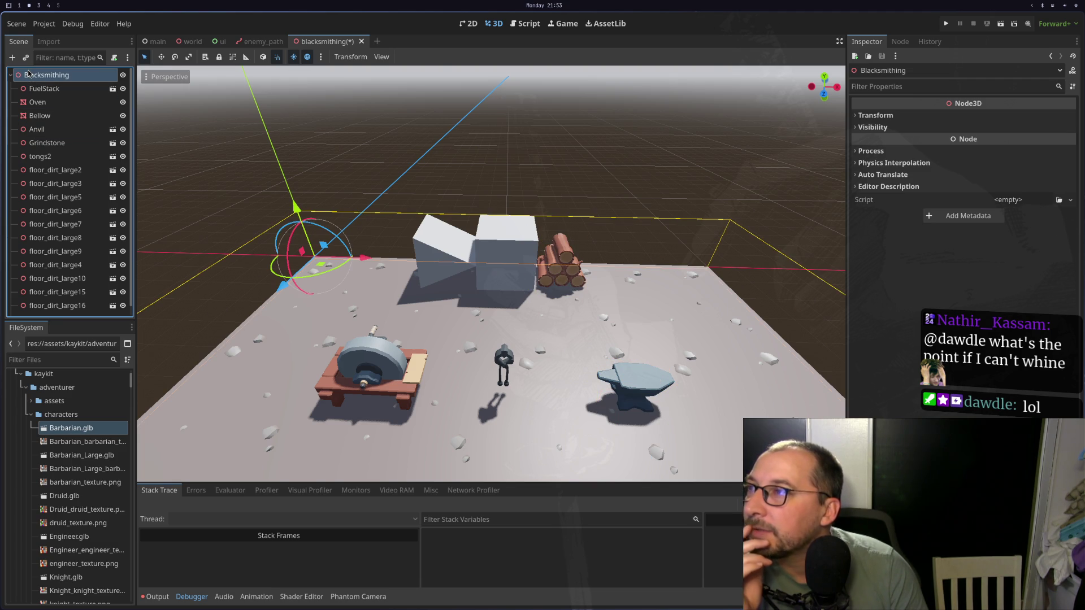
Step: Attach a new blacksmithing.gd script to the Blacksmithing root node
right_click(28, 74)
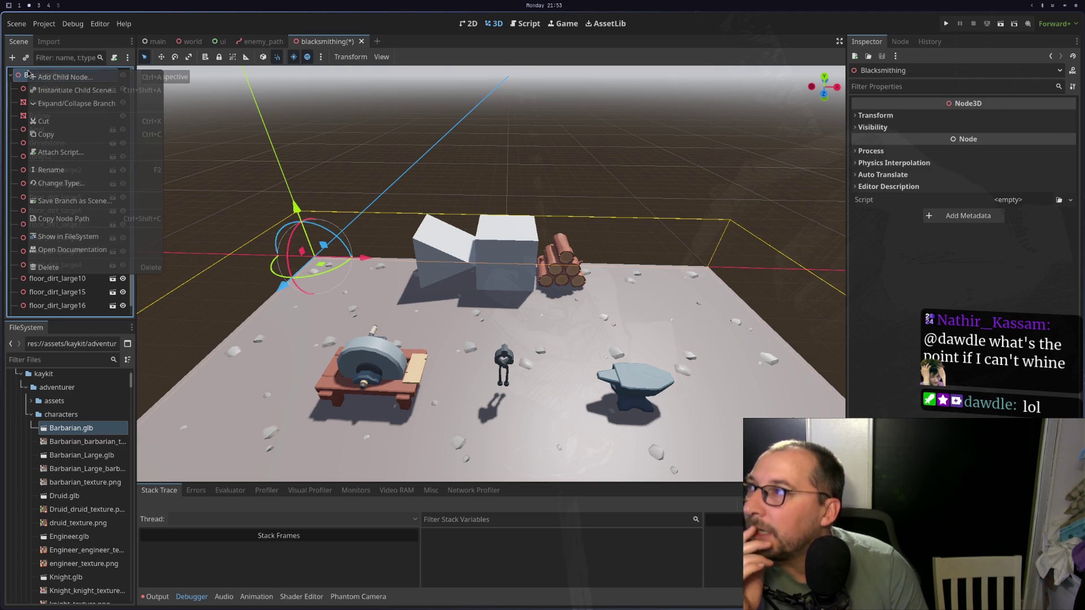
click(66, 153)
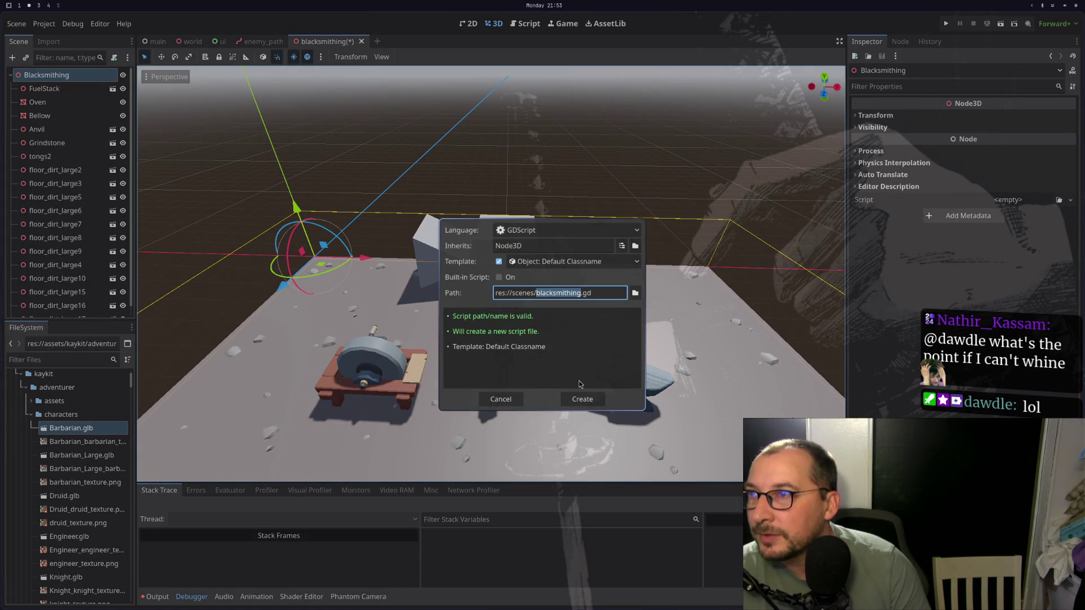
click(582, 400)
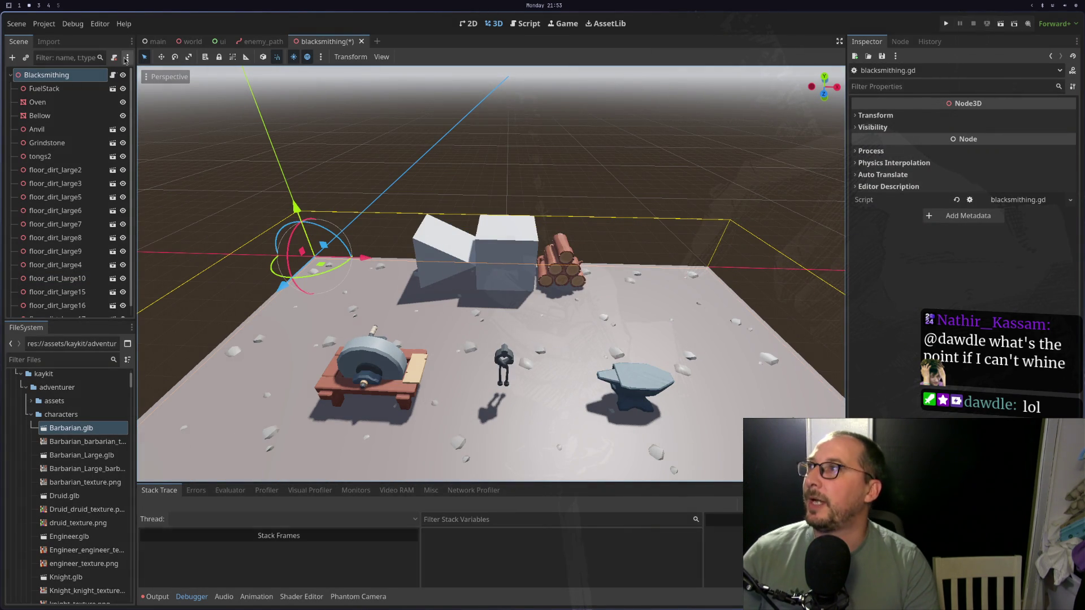
Step: Open blacksmithing.gd in Neovim, add an empty line, and glance at the planning note
click(113, 74)
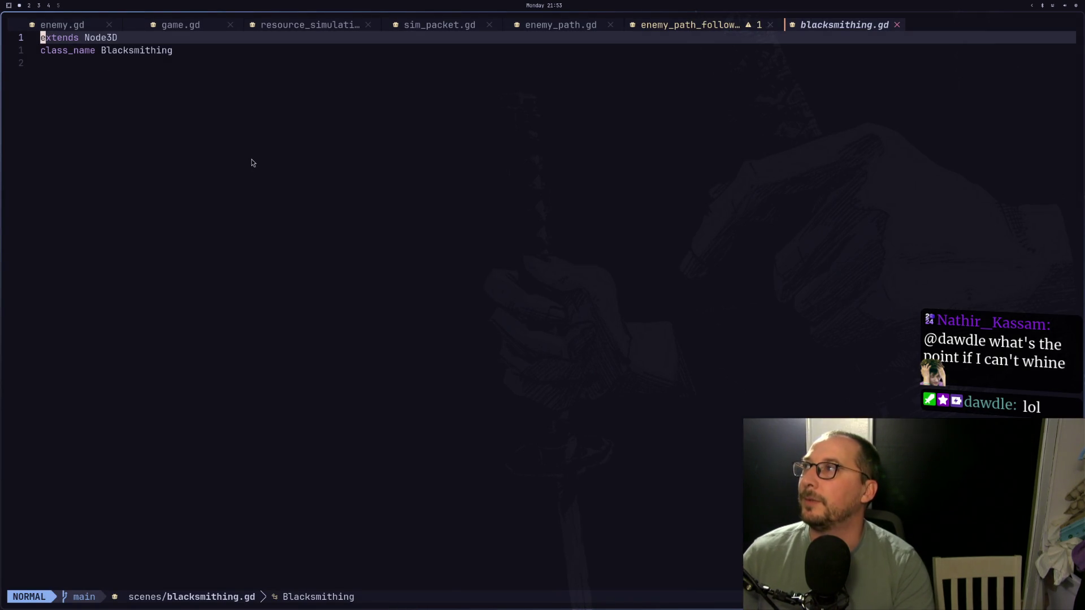
key(Return)
key(super+3)
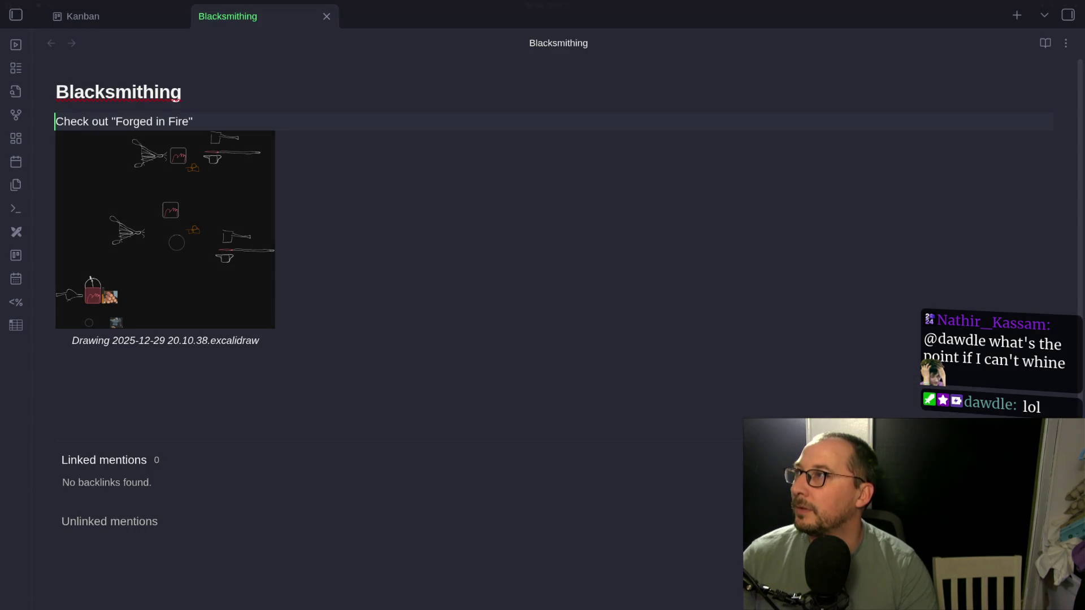
key(super+2)
key(super+3)
key(super+2)
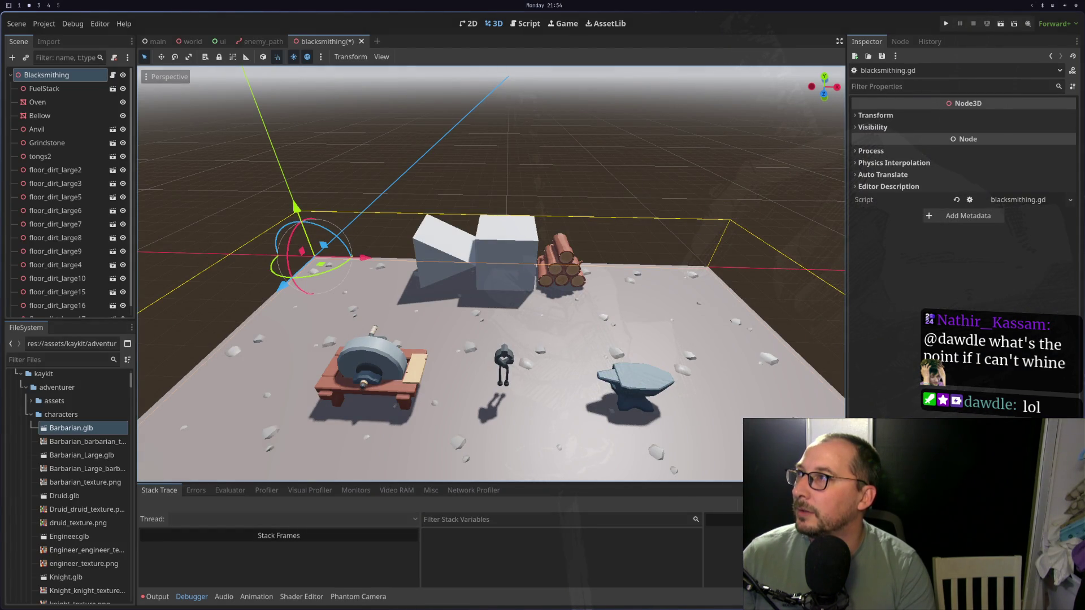
key(super+1)
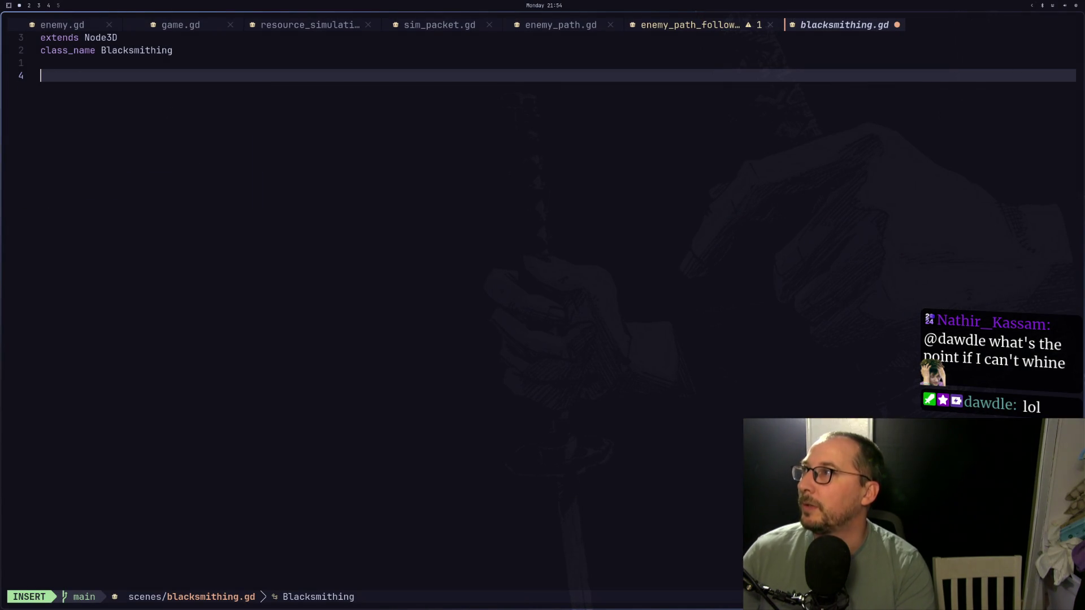
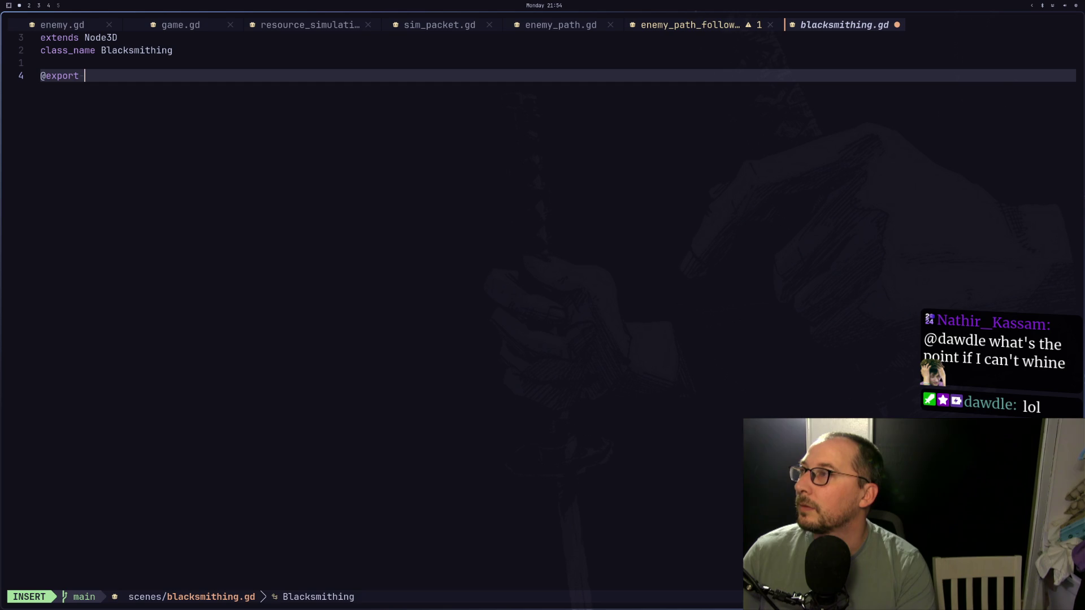
key(super+3)
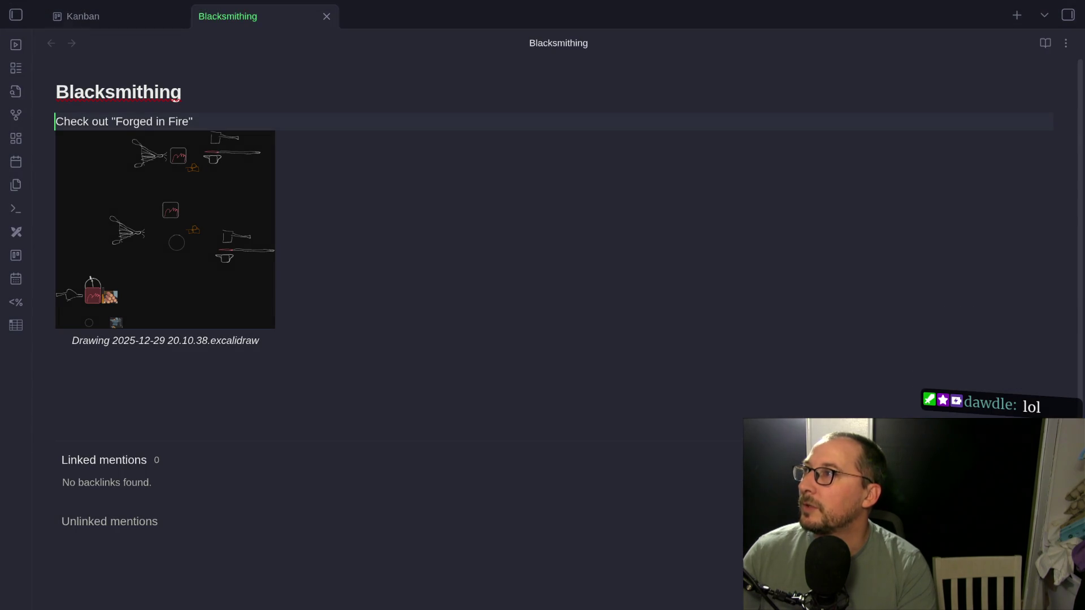
key(super+2)
key(super+1)
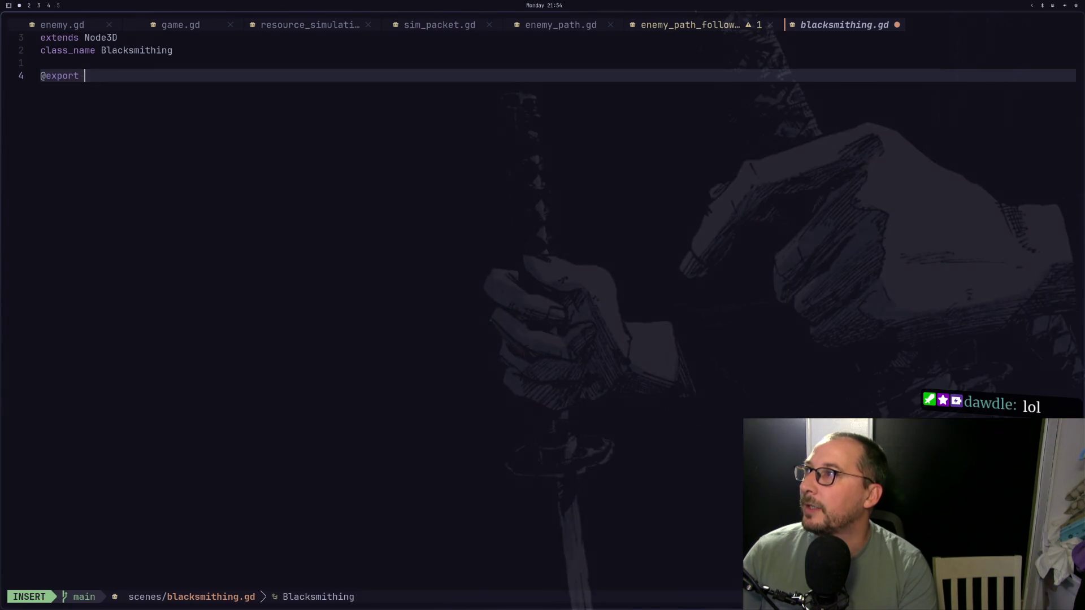
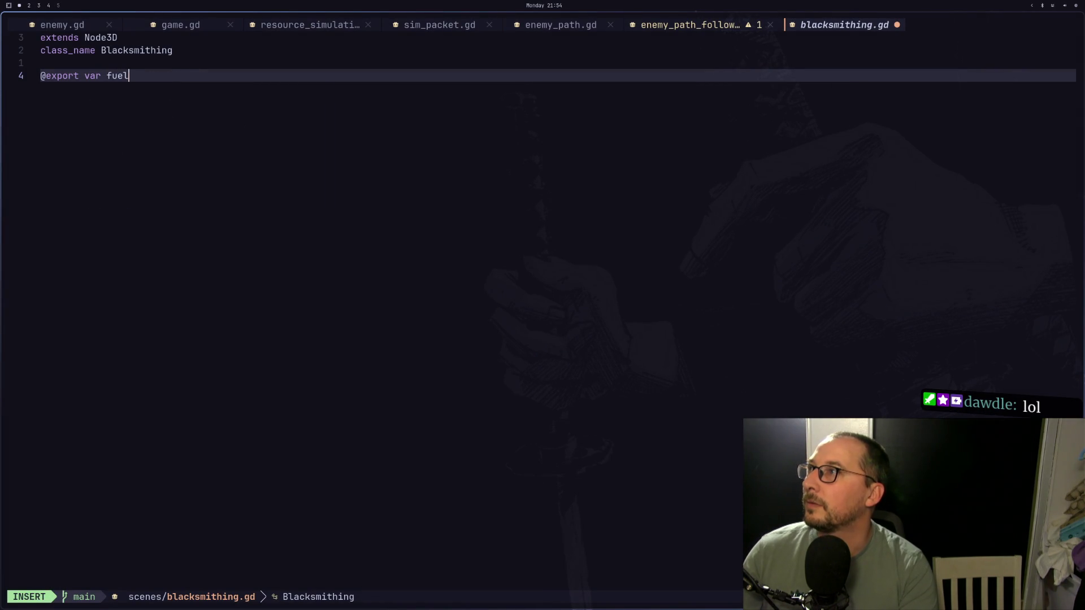
key(BackSpace)
key(BackSpace)
key(BackSpace)
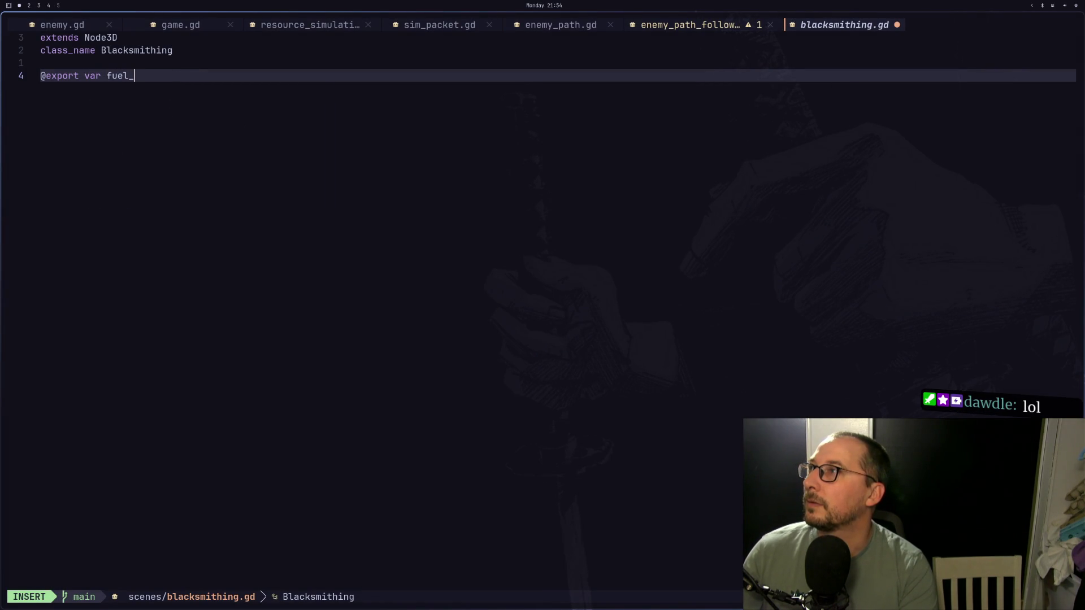
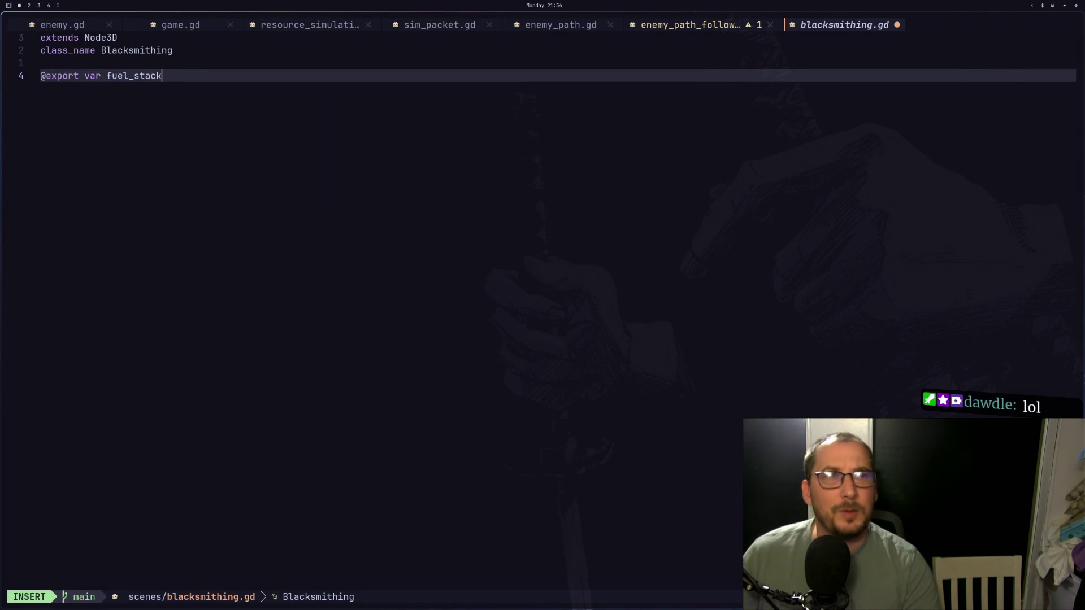
key(super+4)
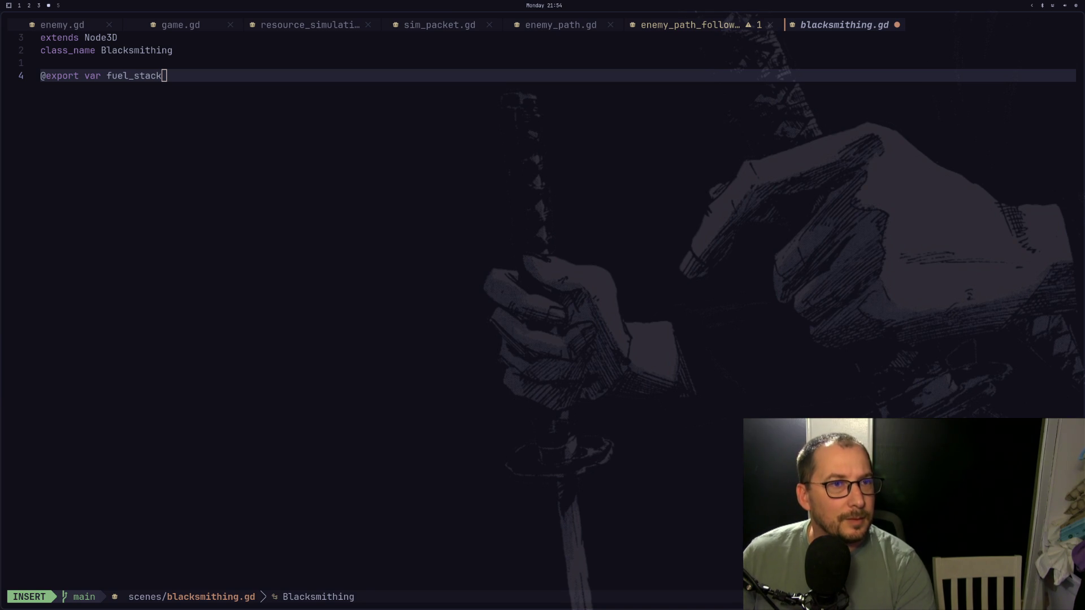
key(super+1)
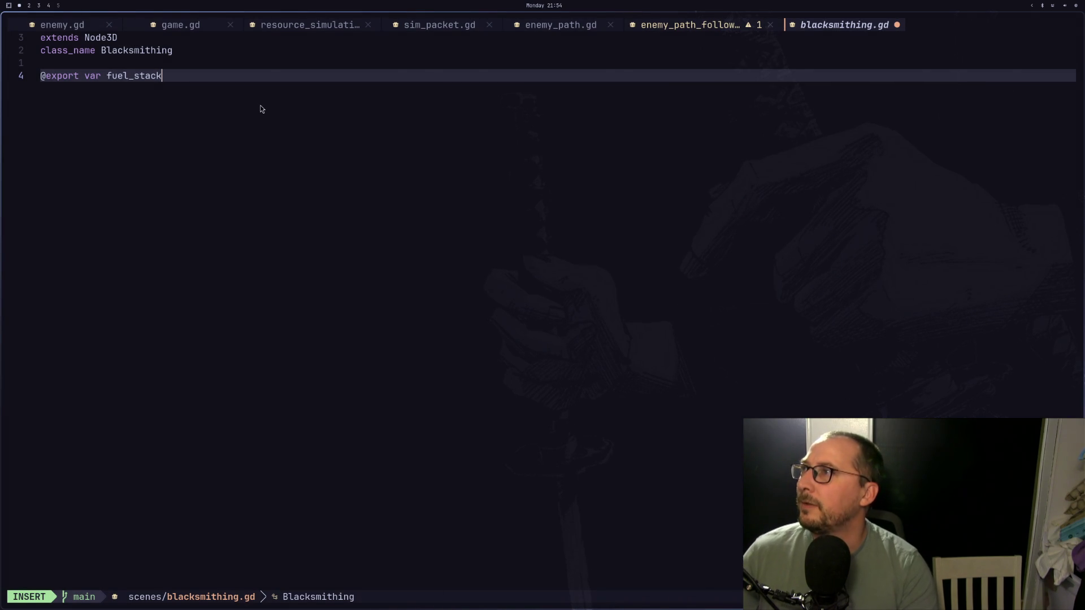
key(Escape)
key(Escape)
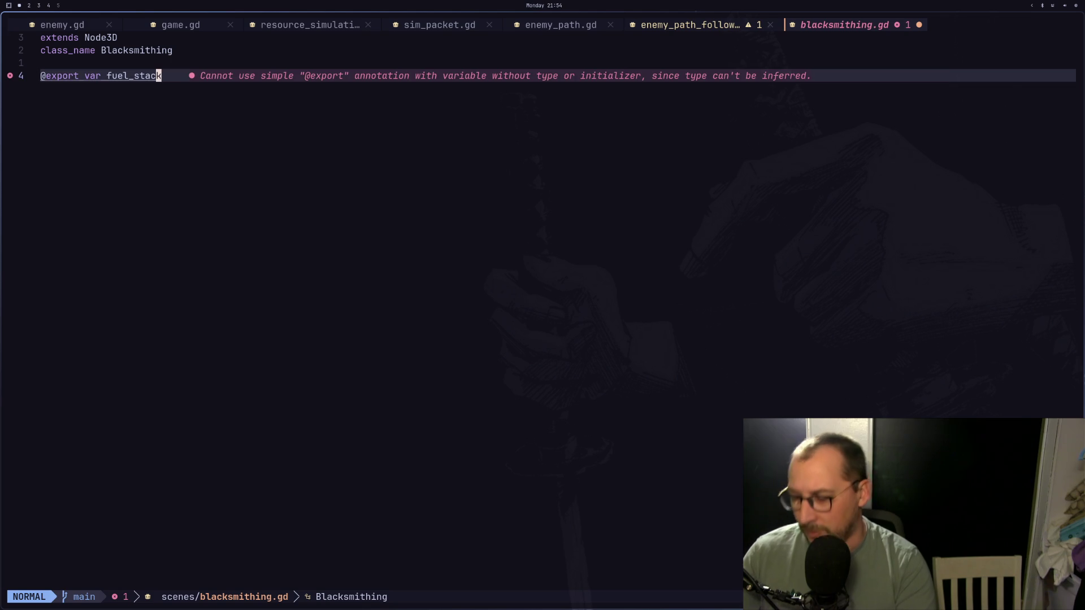
Step: Duplicate the fuel_stack export line and rename the second copy to oven
key(y)
key(y)
key(p)
key(p)
key(p)
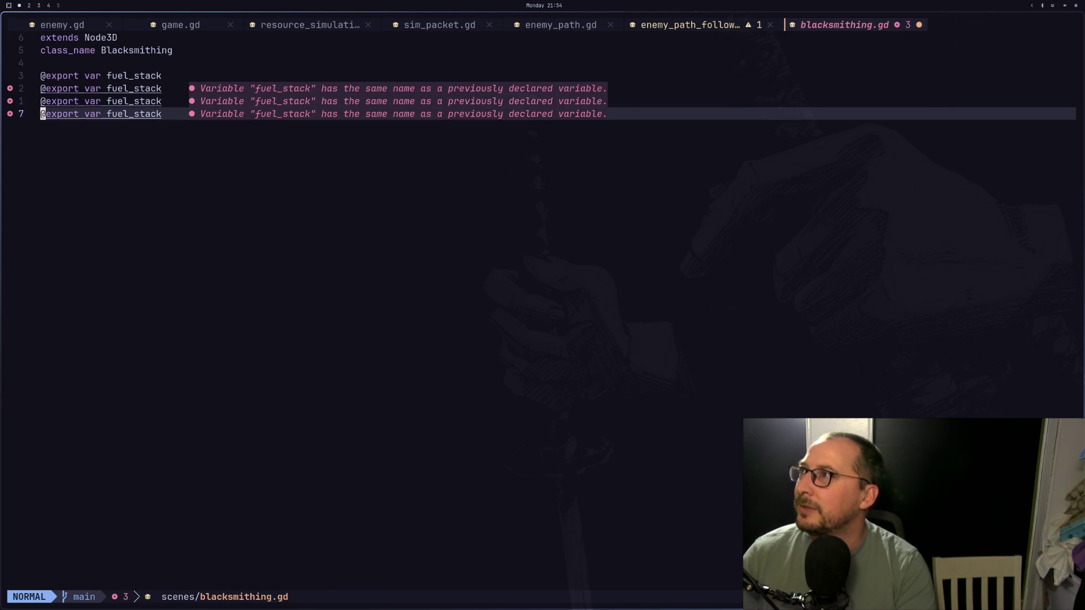
key(p)
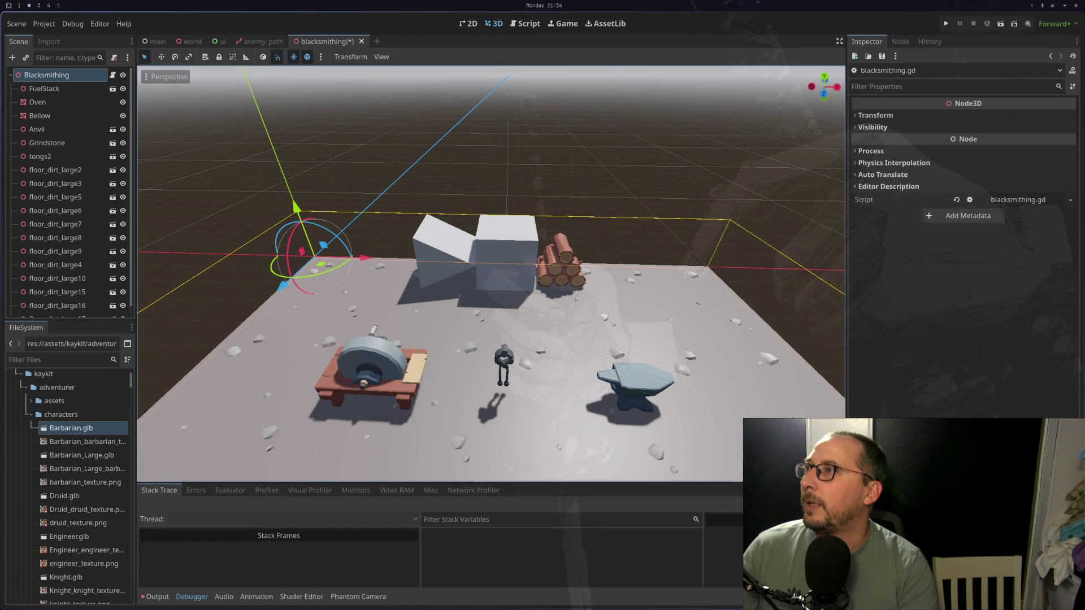
key(k)
key(k)
key(k)
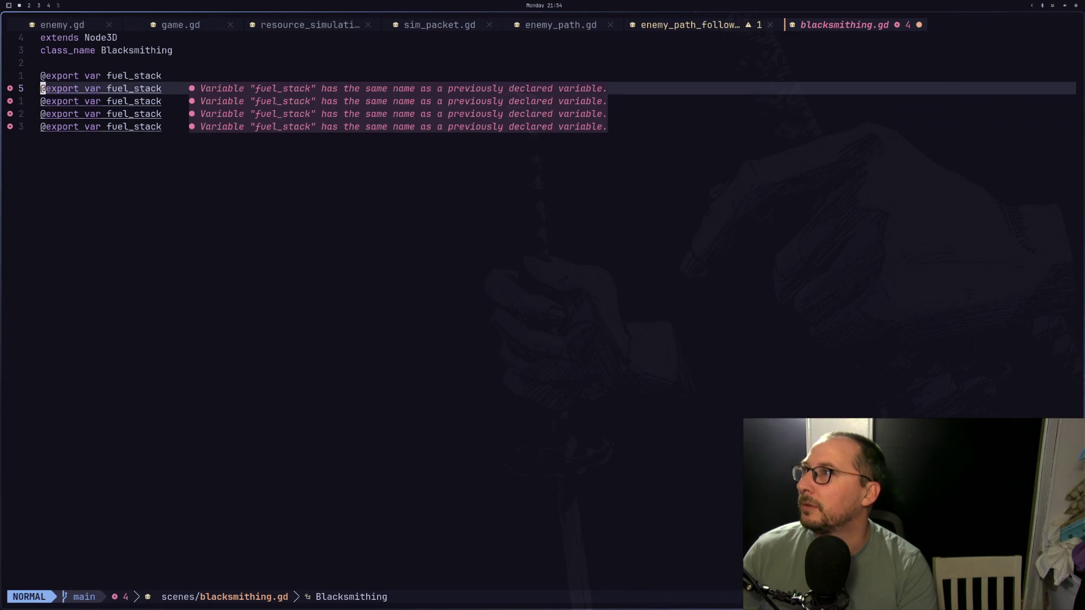
key(W)
key(W)
key(d)
key(w)
key(a)
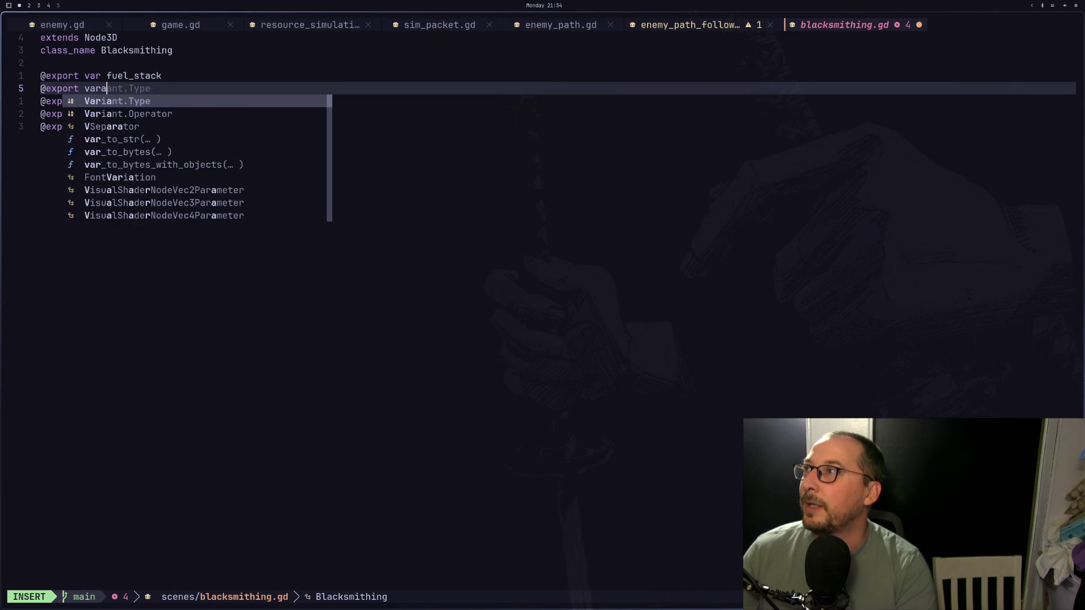
text(oven)
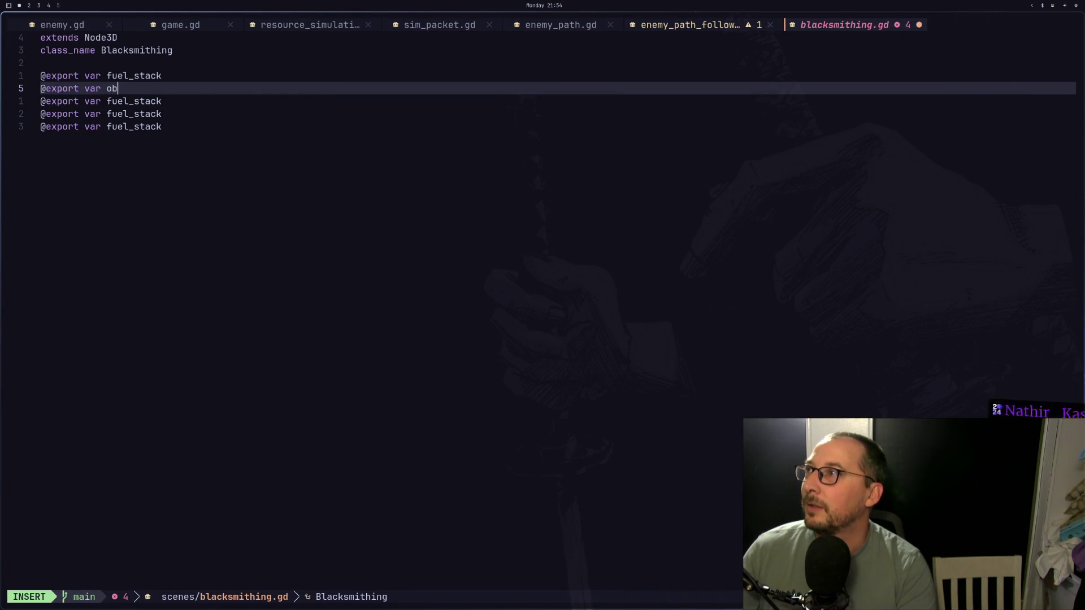
key(Escape)
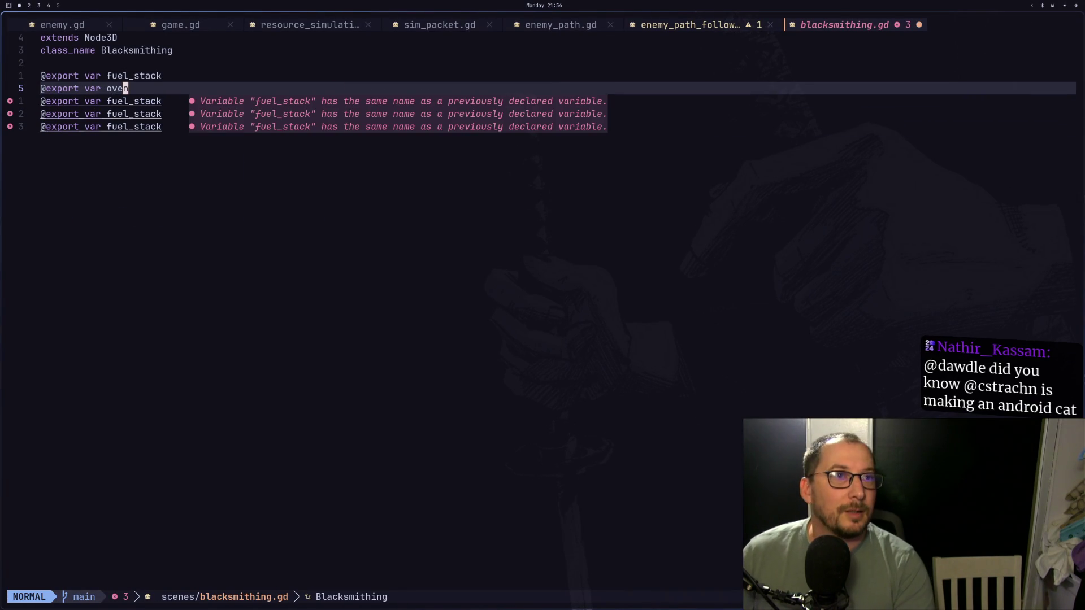
key(super+4)
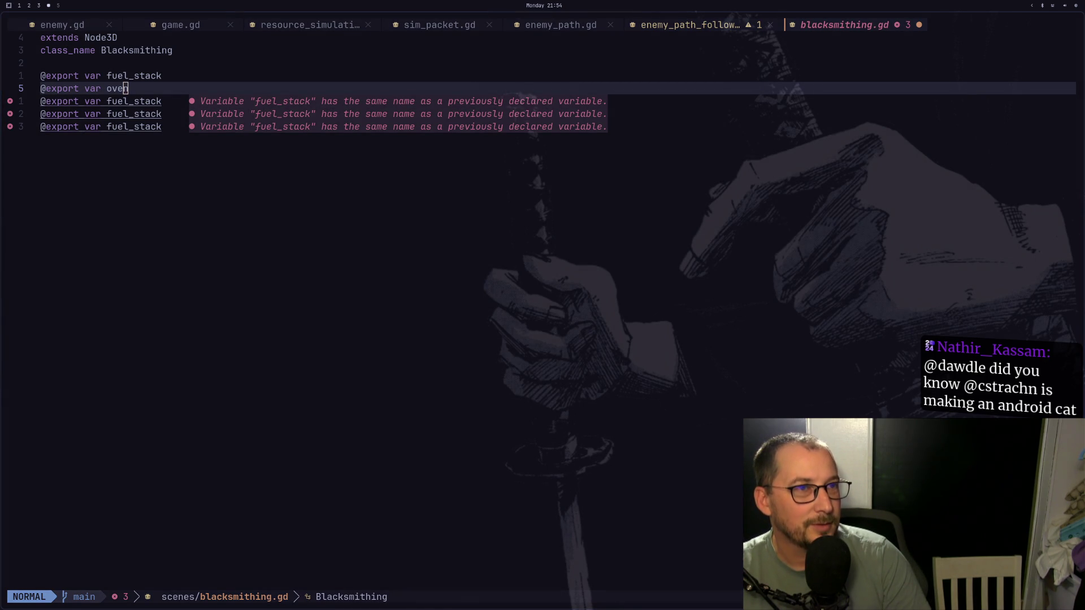
key(super+1)
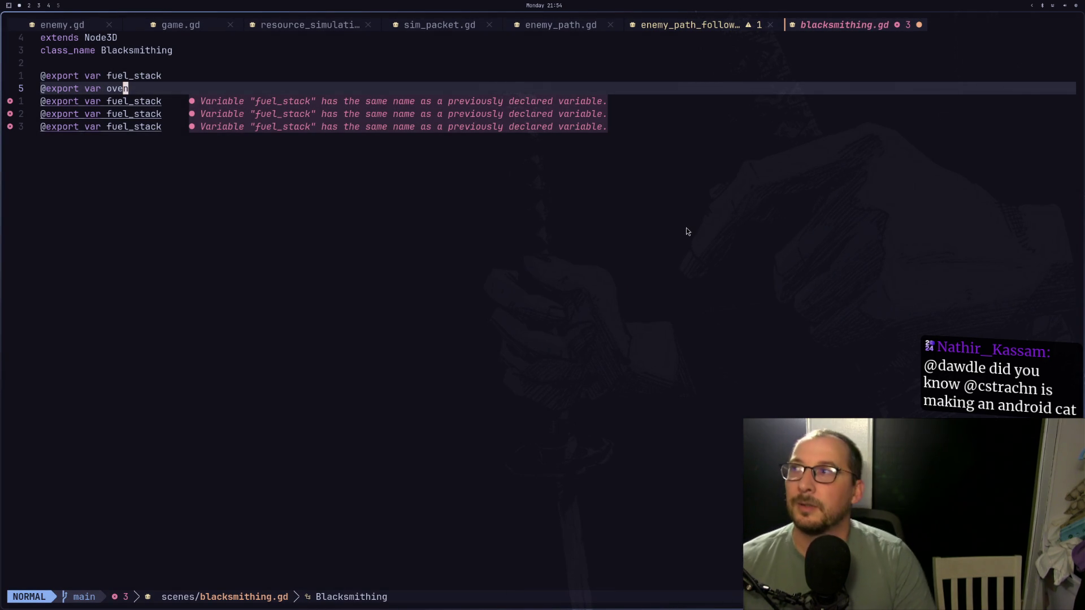
key(super+2)
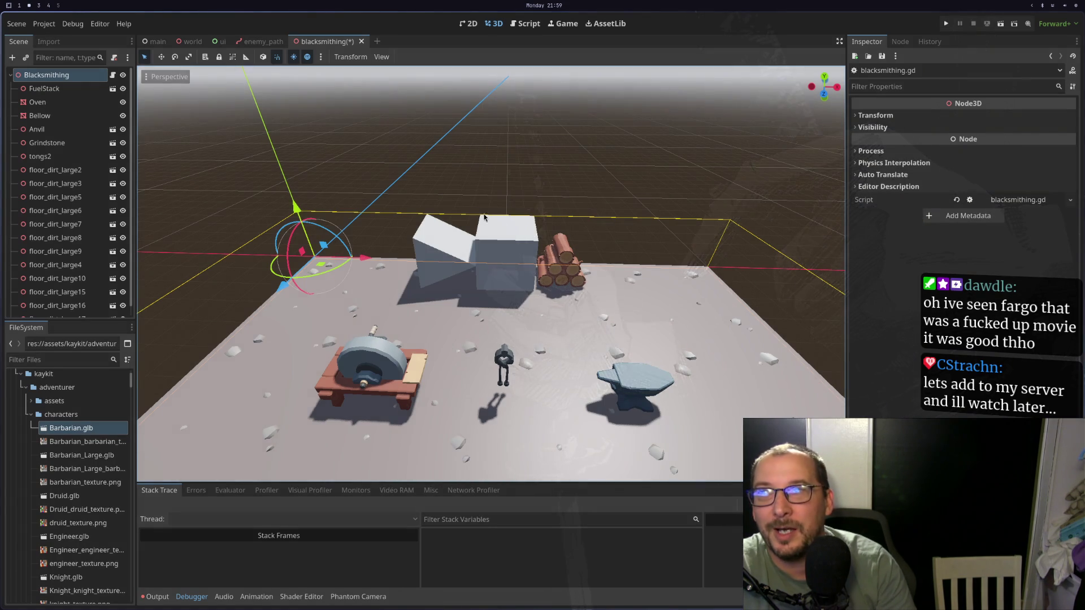
mouse_move(509, 260)
mouse_down()
mouse_move(520, 279)
mouse_move(484, 229)
mouse_up()
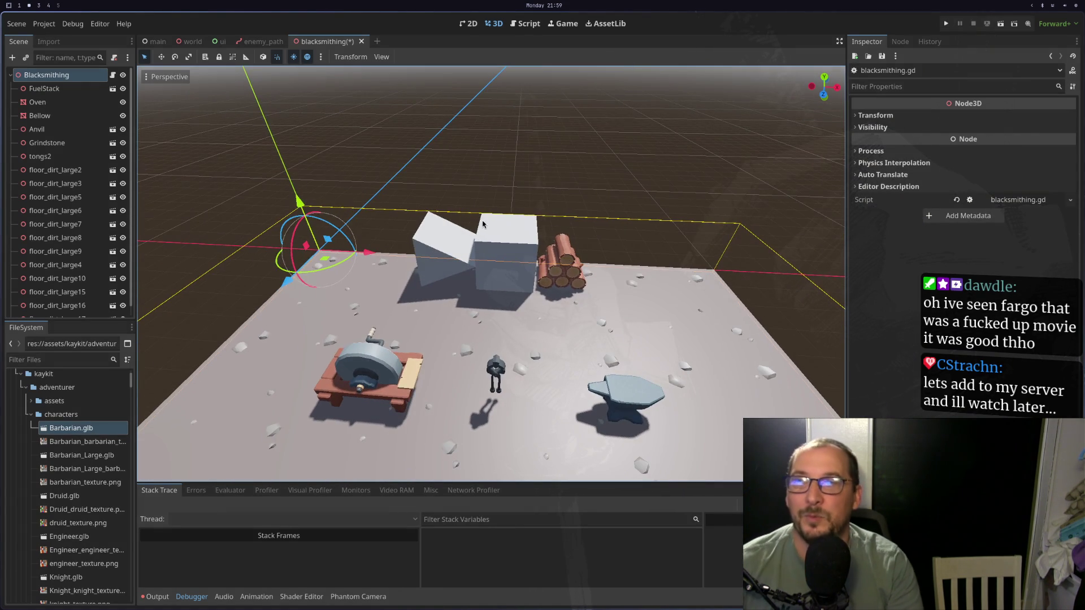
scroll(633, 368, up, 3)
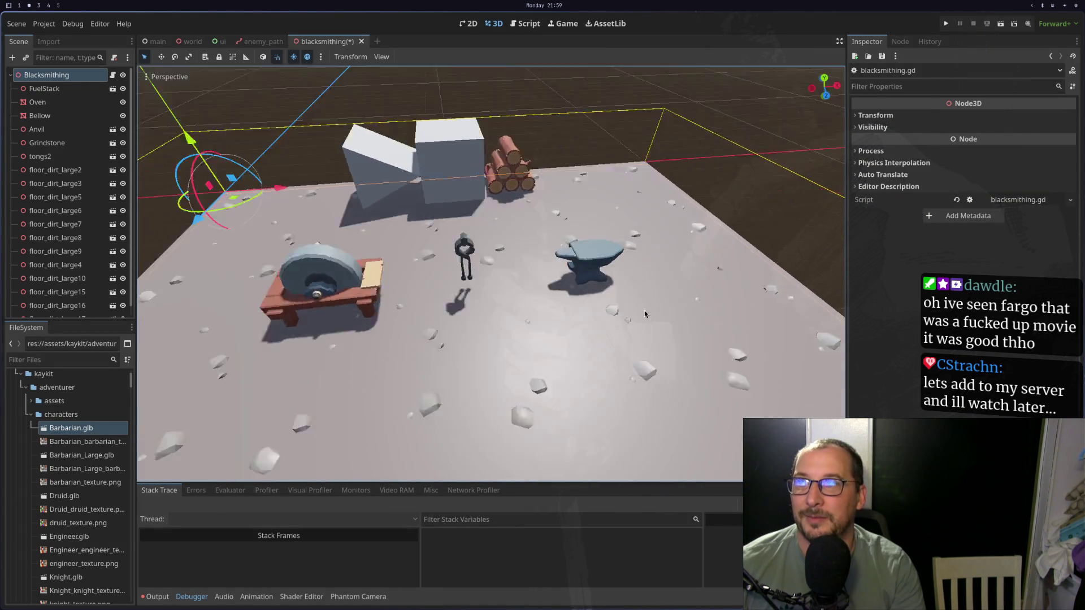
mouse_move(644, 314)
mouse_down()
mouse_move(636, 297)
mouse_move(616, 322)
mouse_move(459, 262)
mouse_move(489, 276)
mouse_up()
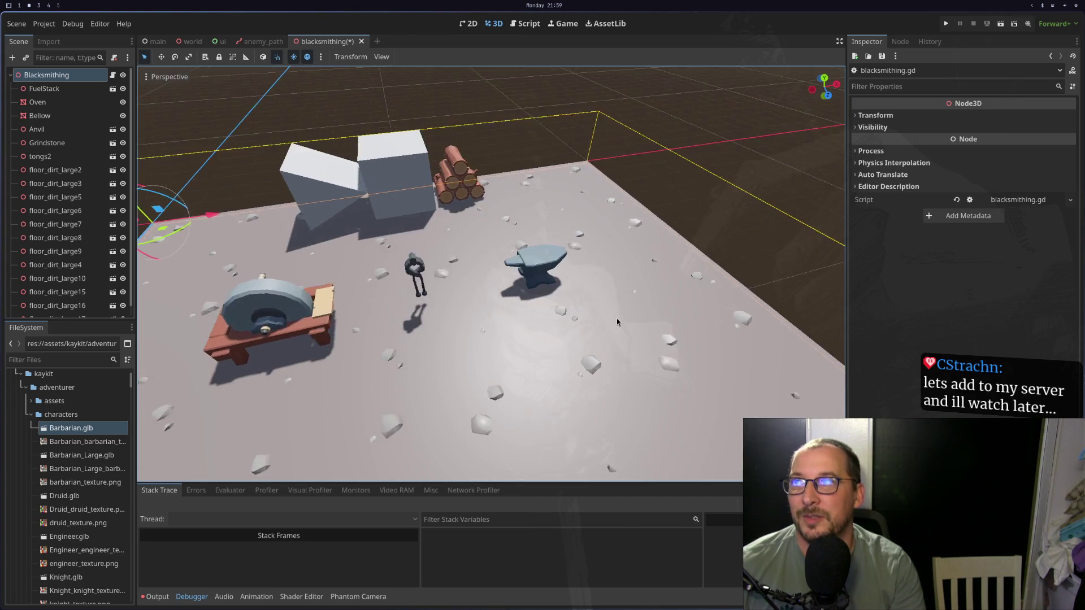
scroll(588, 320, down, 3)
scroll(467, 262, up, 3)
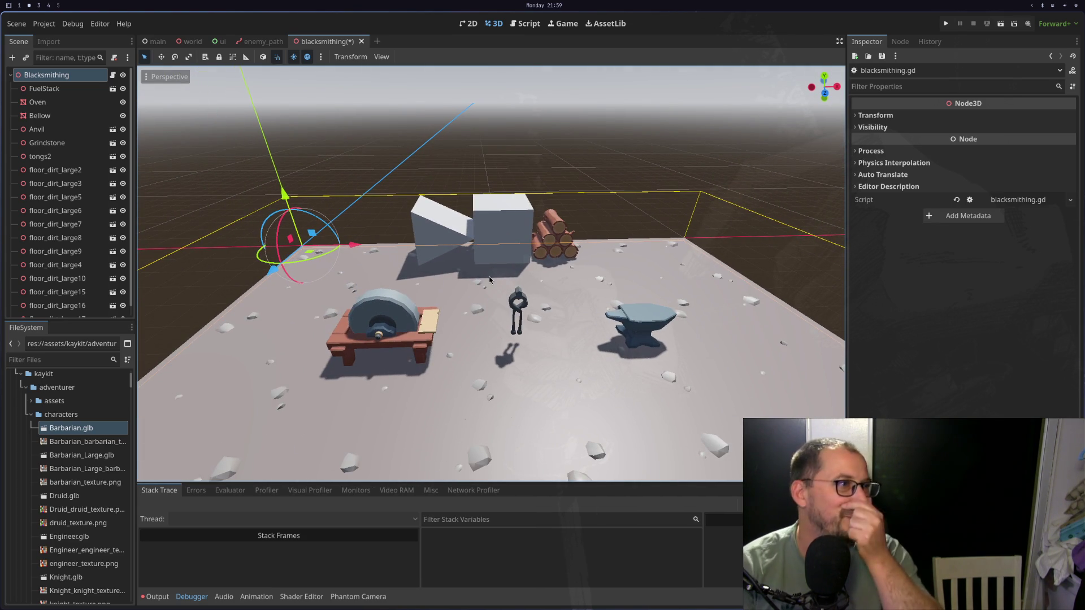
drag(589, 357, 590, 380)
click(522, 221)
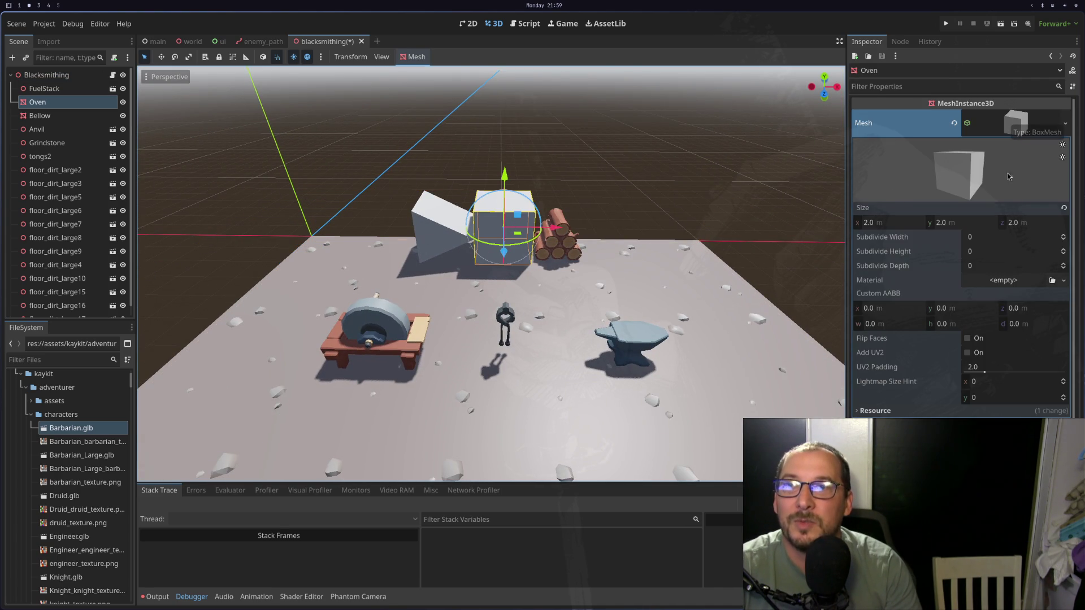
scroll(932, 271, down, 3)
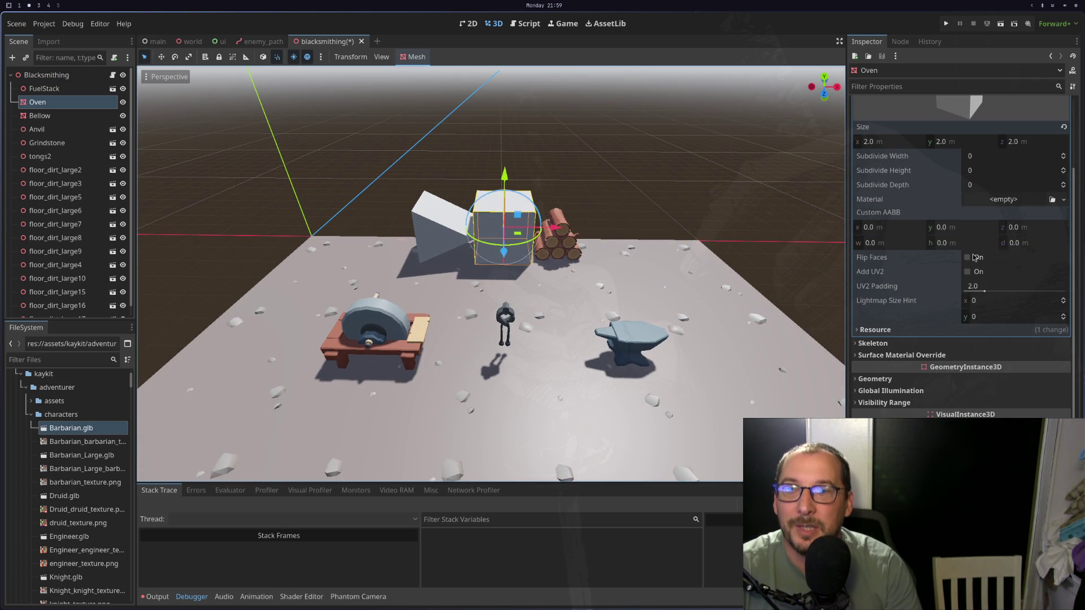
click(883, 355)
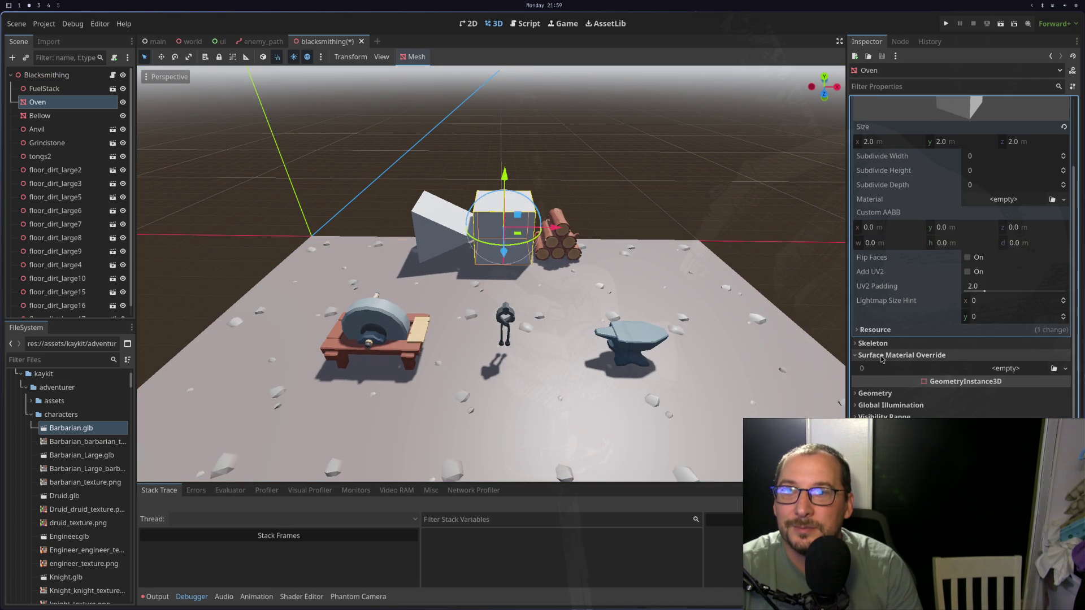
click(990, 369)
click(1011, 396)
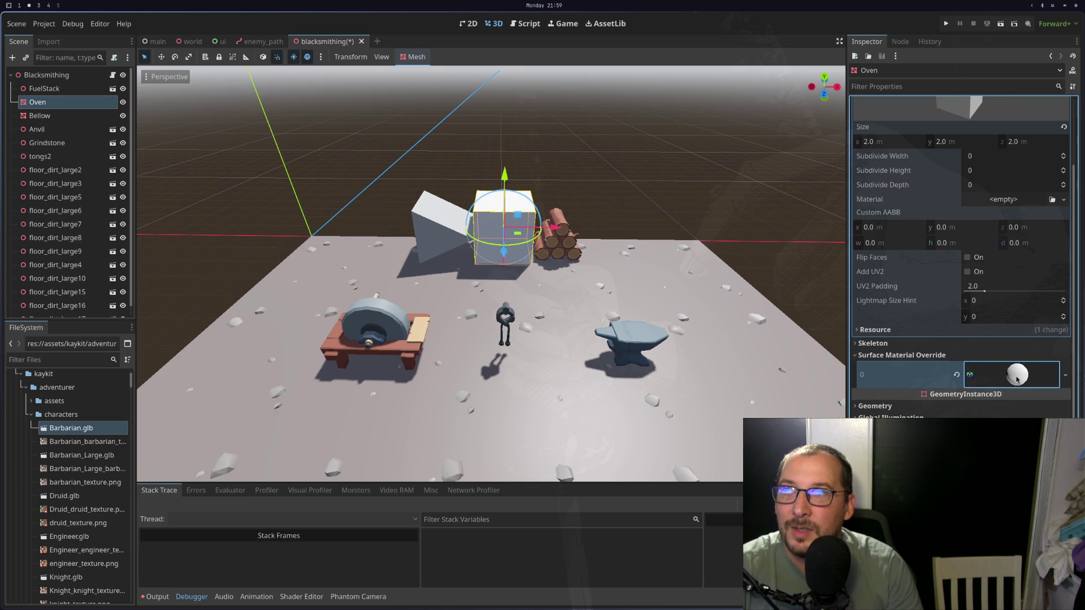
click(1016, 377)
scroll(1012, 389, down, 2)
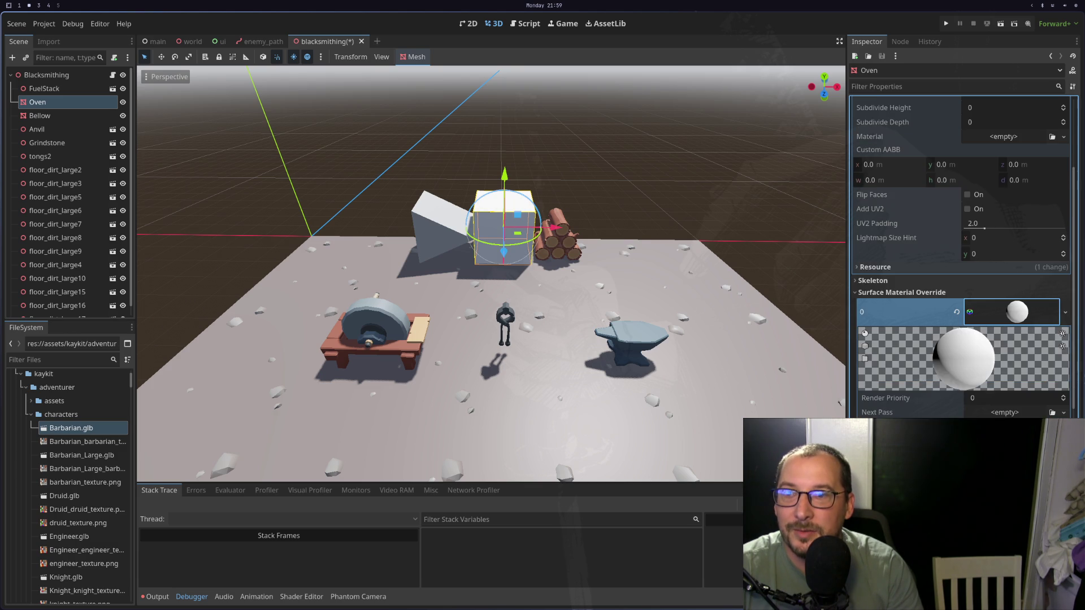
click(1077, 243)
mouse_move(1076, 243)
mouse_down()
mouse_move(1067, 273)
mouse_move(1062, 226)
mouse_up()
click(615, 239)
mouse_move(615, 240)
mouse_down()
mouse_move(513, 203)
mouse_move(415, 252)
mouse_up()
click(415, 252)
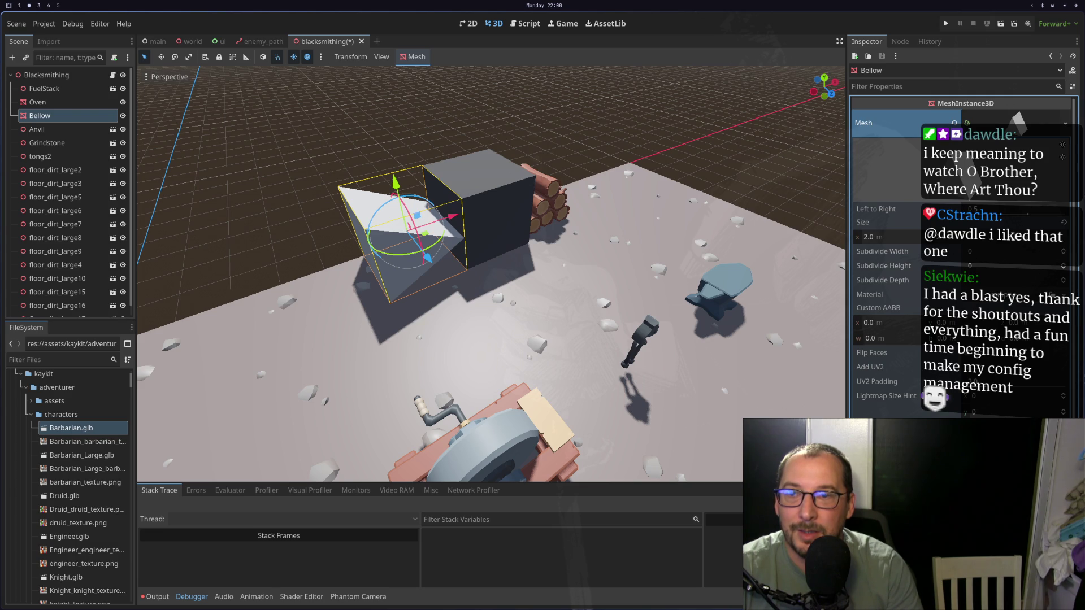
scroll(960, 255, down, 5)
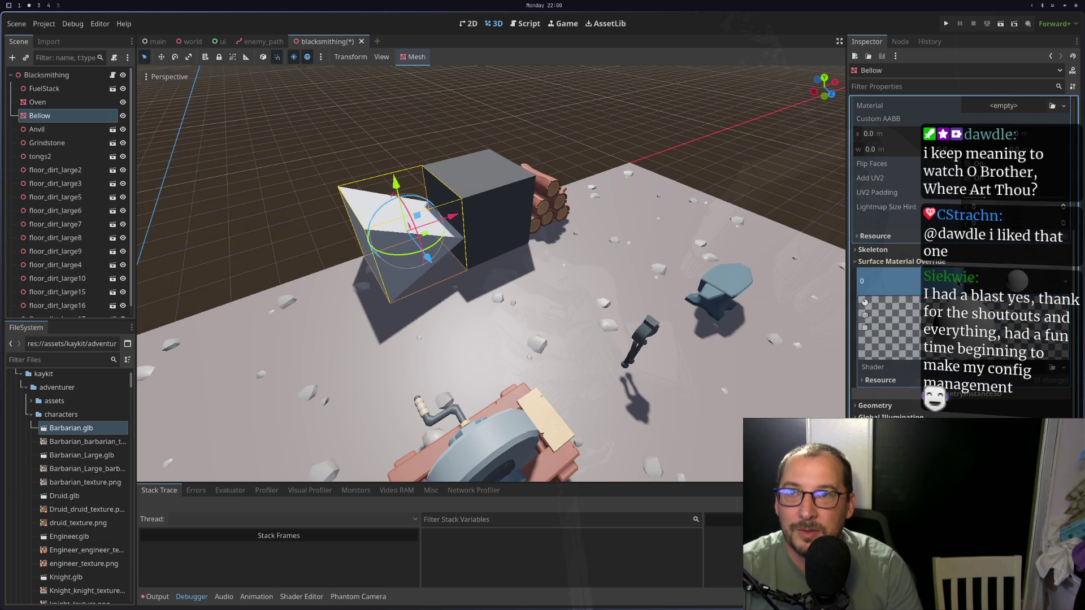
Step: Give the Bellow a new StandardMaterial3D surface material override
click(1029, 283)
click(1046, 354)
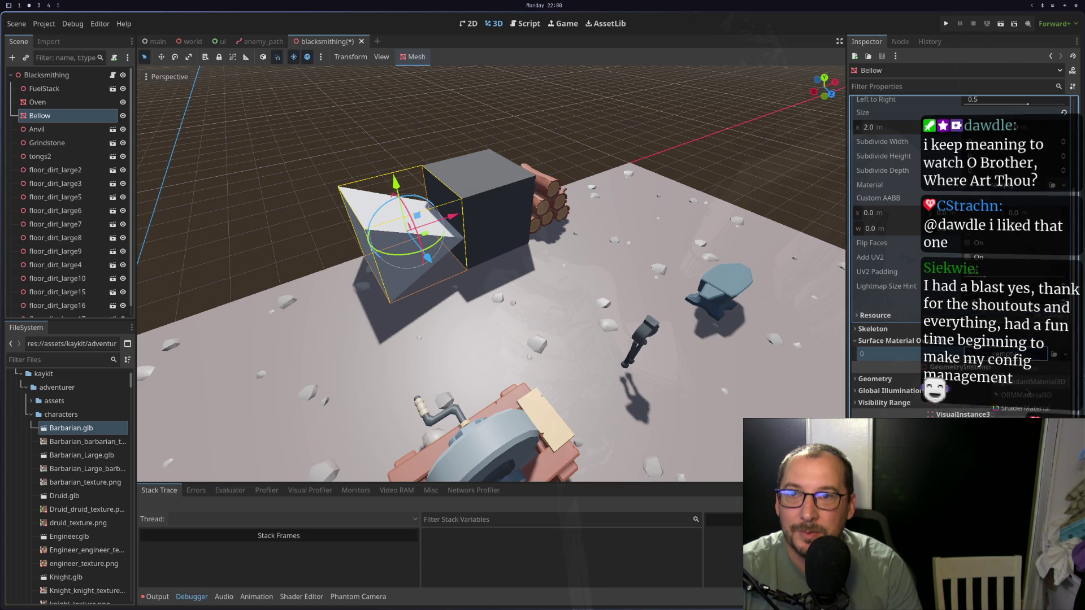
click(1019, 382)
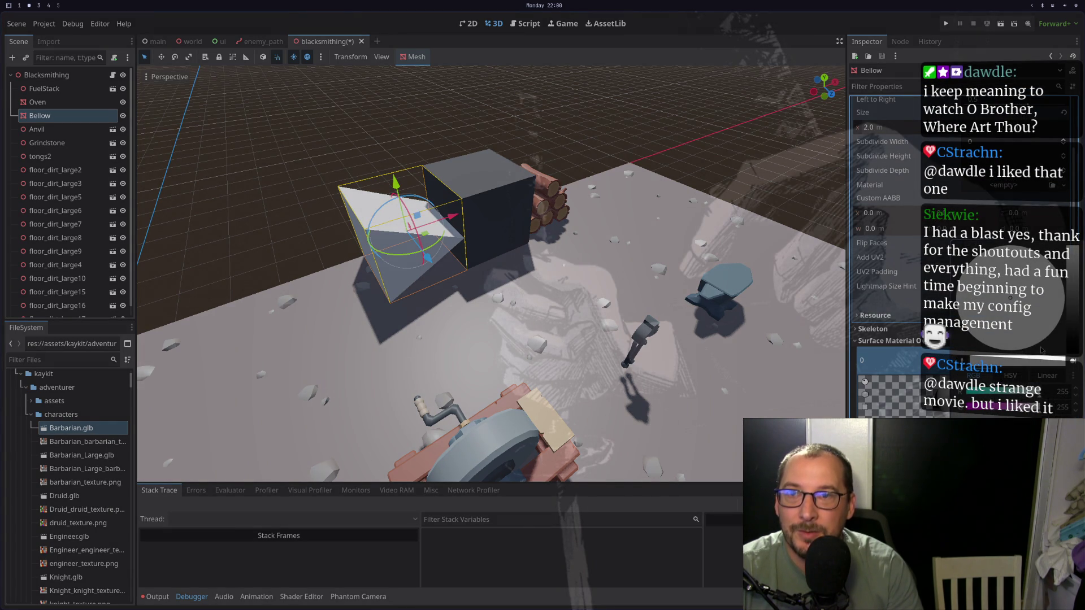
Step: Set the new material's albedo colour to a dark orange
click(1041, 350)
click(990, 410)
drag(992, 412, 1008, 411)
click(1017, 396)
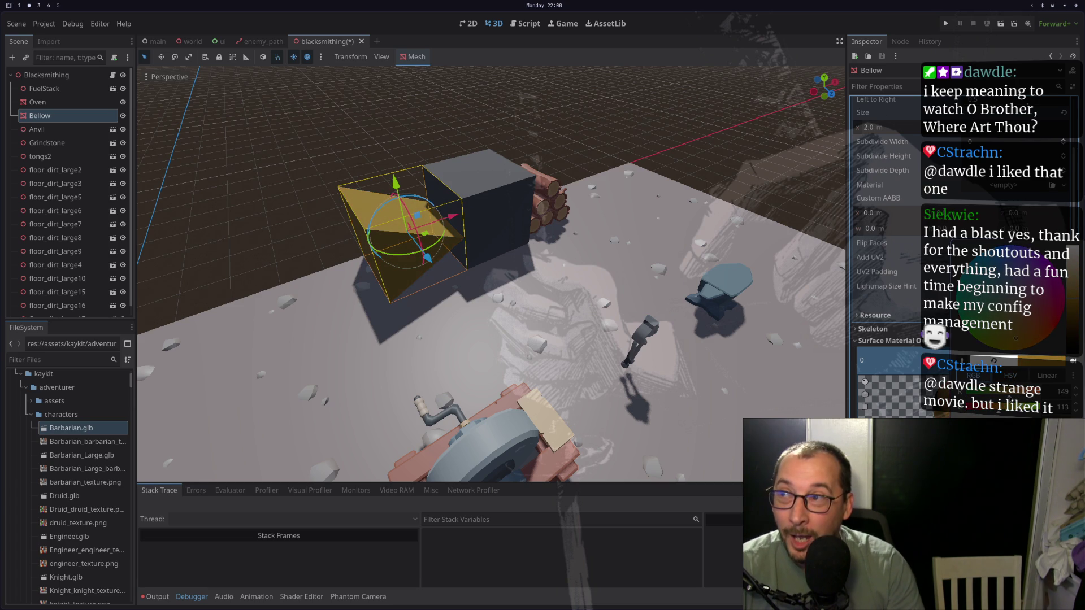
drag(1012, 411, 993, 410)
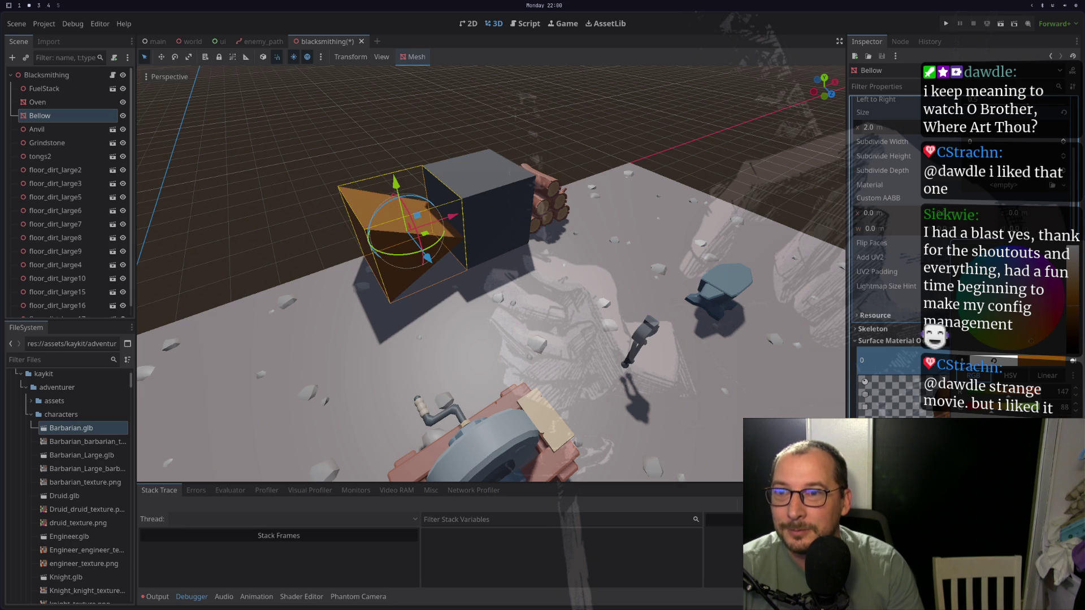
drag(1072, 317, 1068, 326)
Step: Close the colour picker, orbit to a frontal view of the forge, and switch to the Blacksmithing note
key(KP_1)
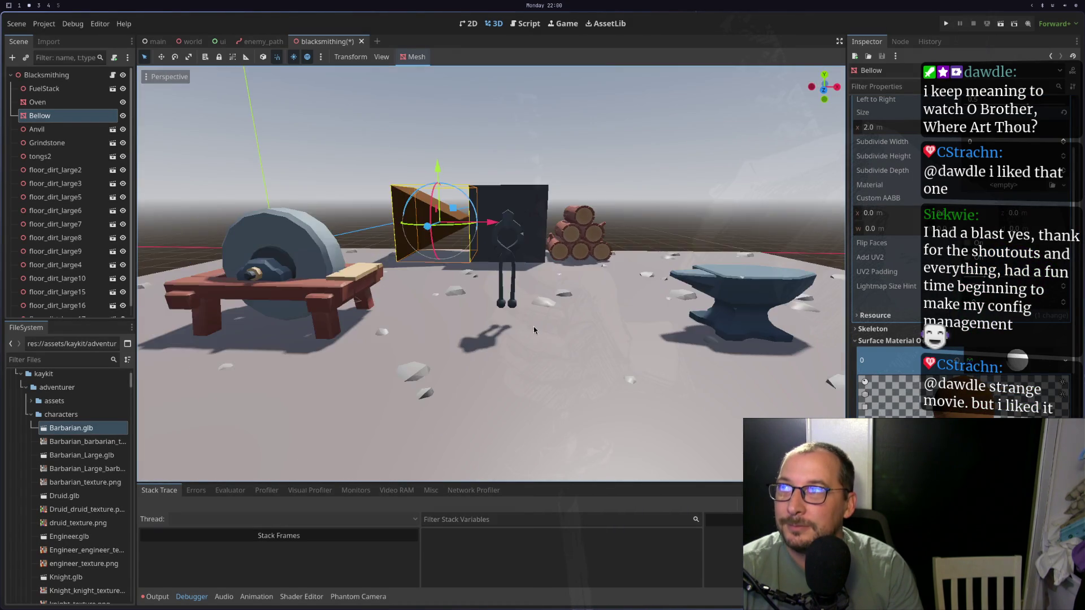
mouse_move(533, 331)
mouse_down()
mouse_move(643, 364)
mouse_move(503, 340)
mouse_move(635, 362)
mouse_move(588, 340)
mouse_up()
mouse_move(513, 276)
mouse_down()
mouse_move(519, 303)
mouse_move(483, 307)
mouse_up()
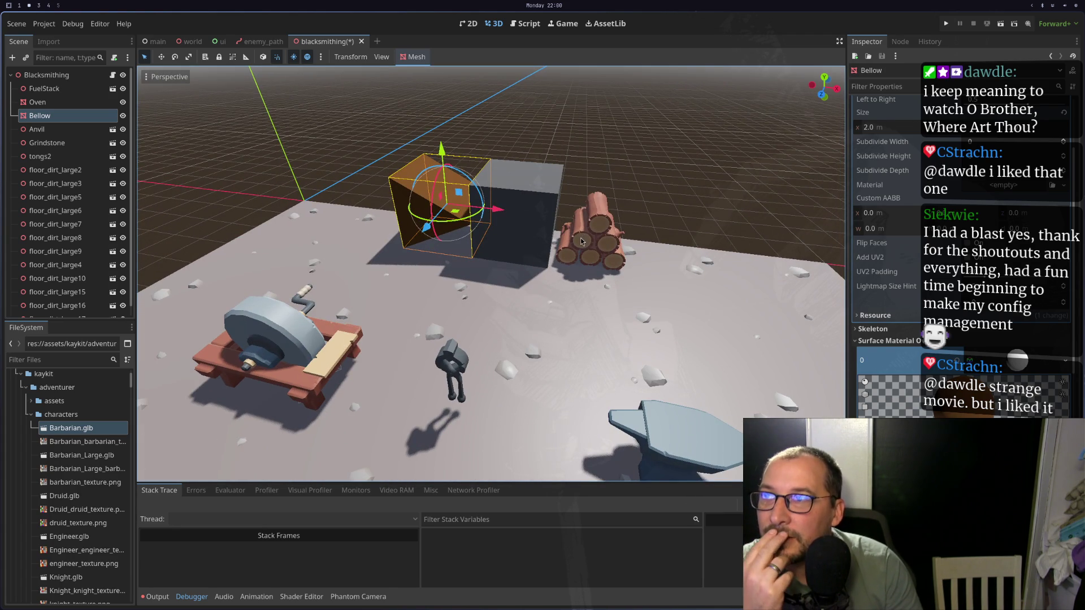
key(alt+Tab)
key(alt+Tab)
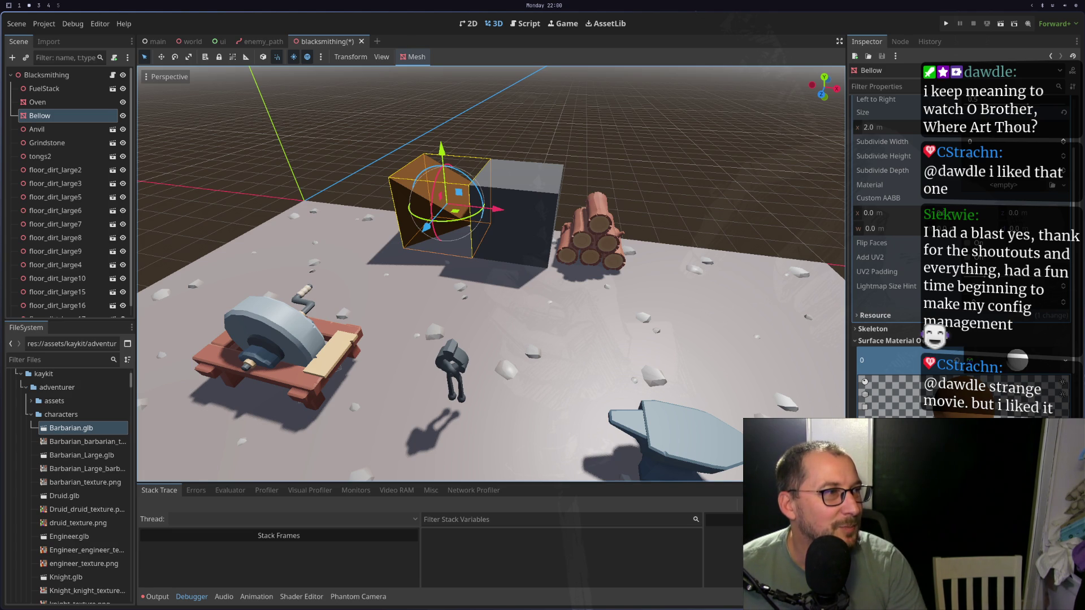
key(super+1)
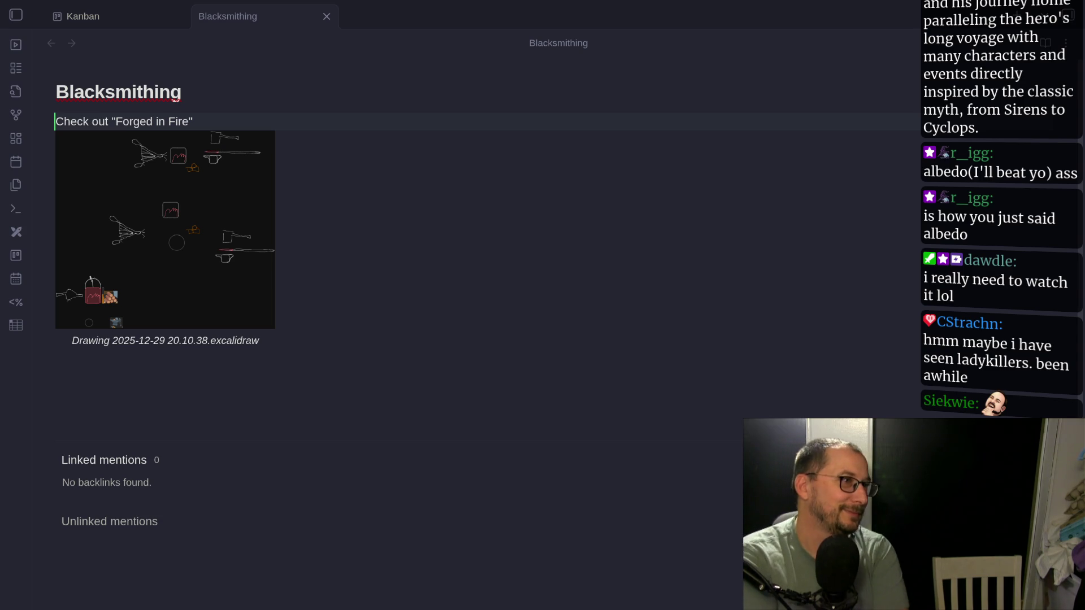
Step: Leave the Obsidian Blacksmithing note and return to the Godot scene
click(706, 5)
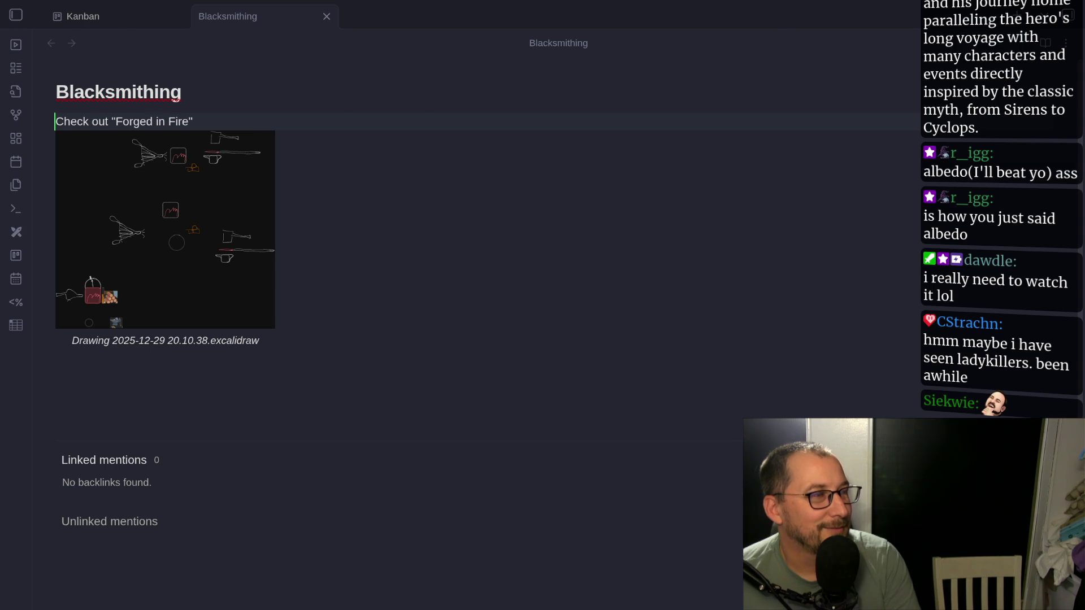
key(super+3)
key(super+2)
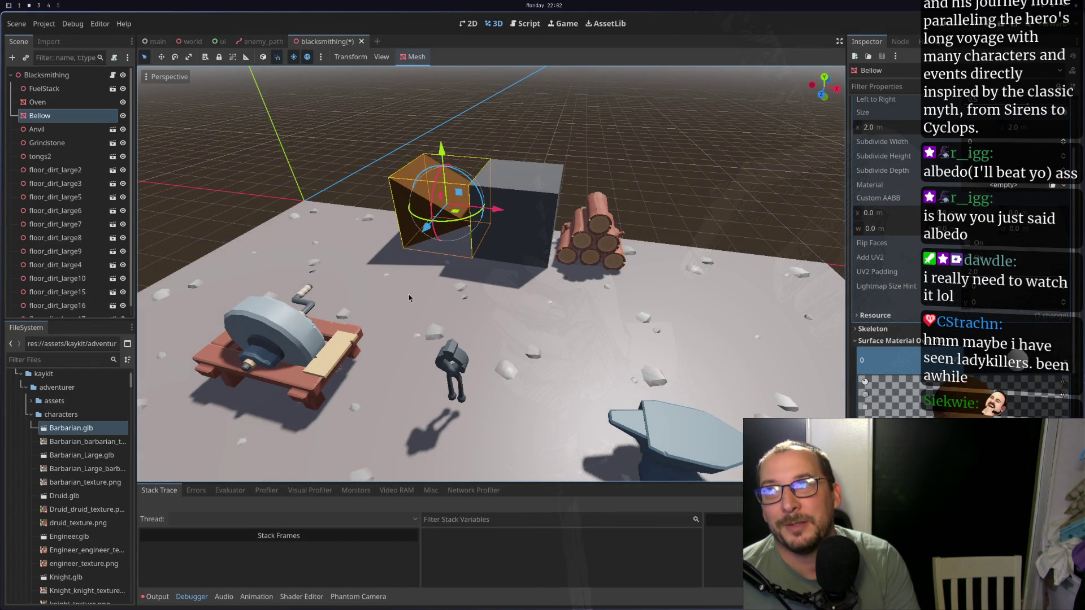
Step: Brighten the Bellow's orange with slightly less red, orbit closer, and return to the Blacksmithing note
scroll(405, 297, down, 2)
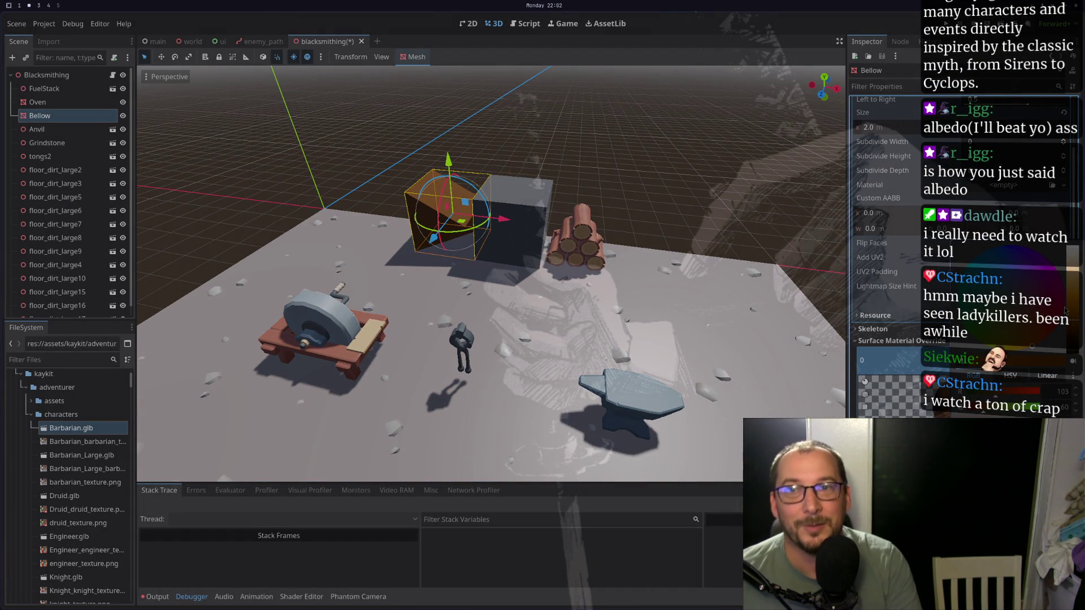
mouse_move(1065, 309)
mouse_down()
mouse_move(1071, 299)
mouse_move(1072, 319)
mouse_move(1076, 311)
mouse_up()
drag(1008, 395, 1005, 393)
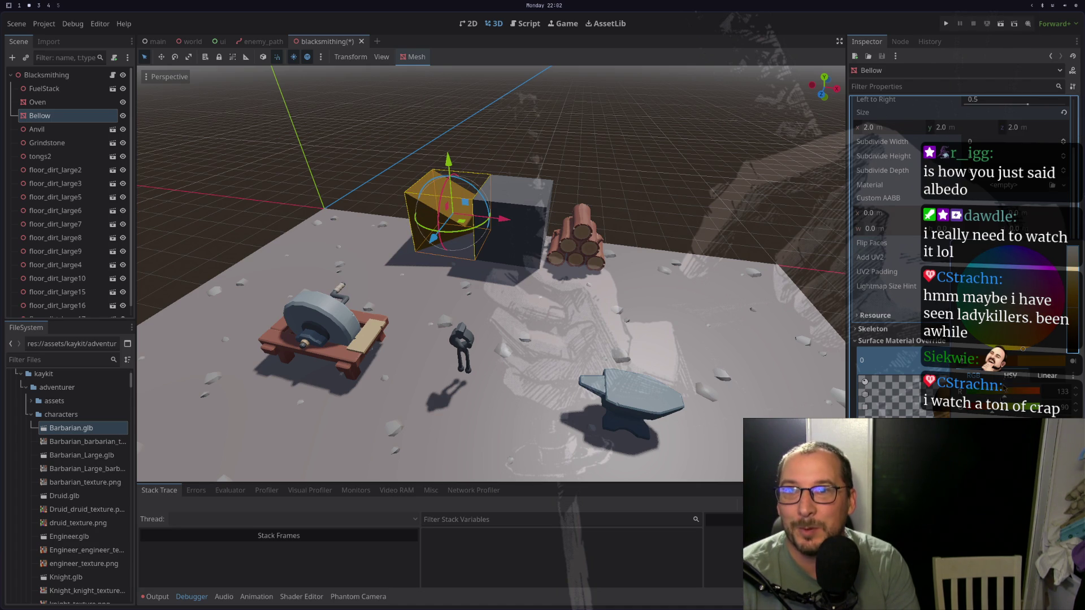
click(486, 316)
mouse_move(486, 315)
mouse_down()
mouse_move(589, 249)
mouse_move(531, 294)
mouse_move(571, 358)
mouse_move(550, 313)
mouse_up()
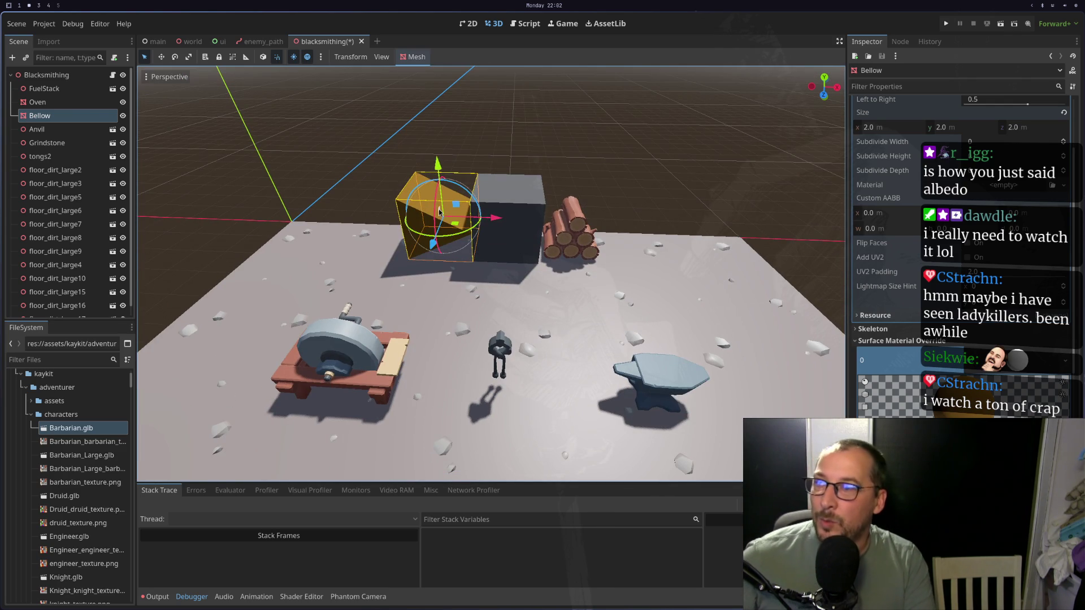
key(alt+Tab)
key(Down)
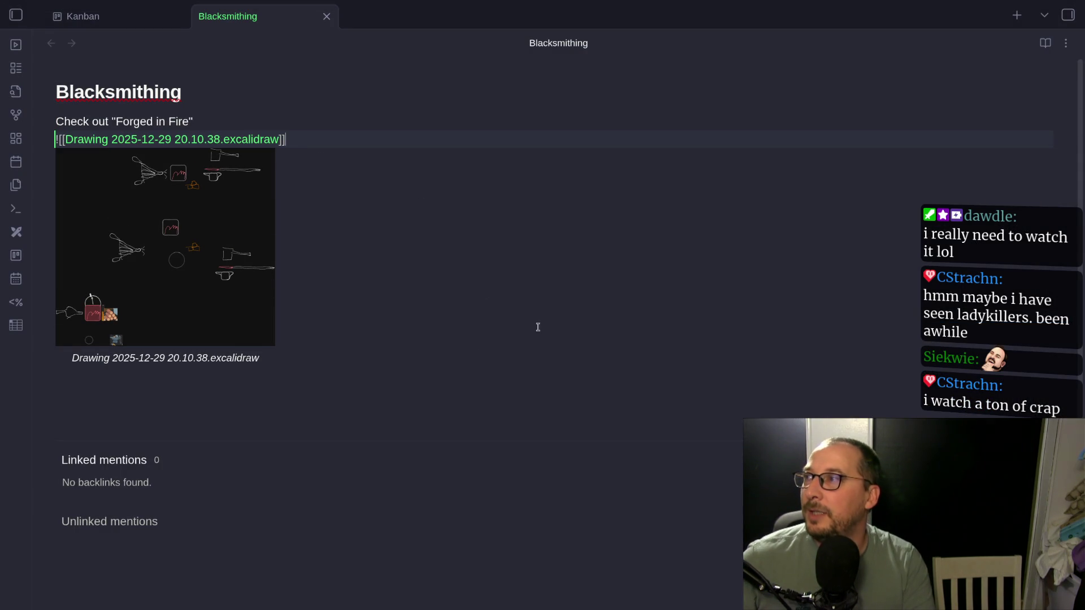
Step: In the embedded Excalidraw sketch, re-aim the kettle gauge arrow toward the circle's upper left
click(151, 228)
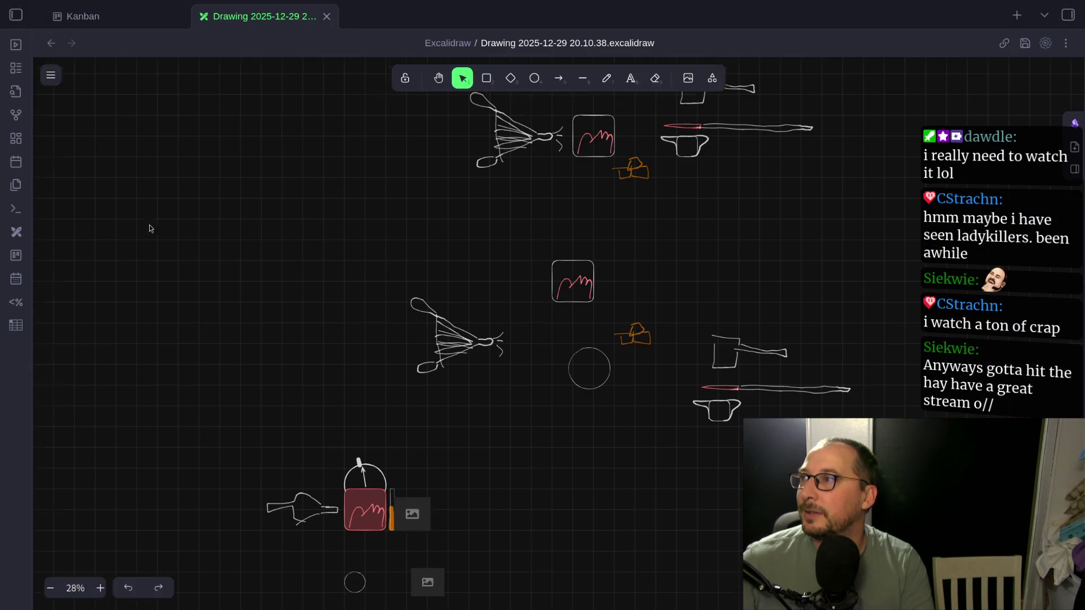
scroll(487, 168, down, 3)
scroll(333, 341, up, 10)
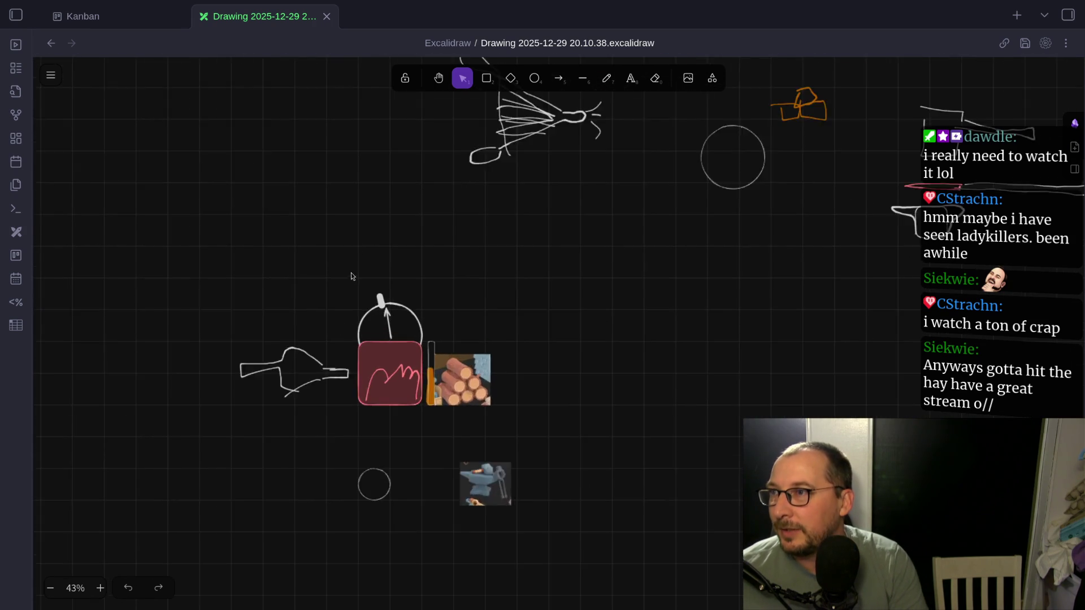
scroll(431, 242, up, 1)
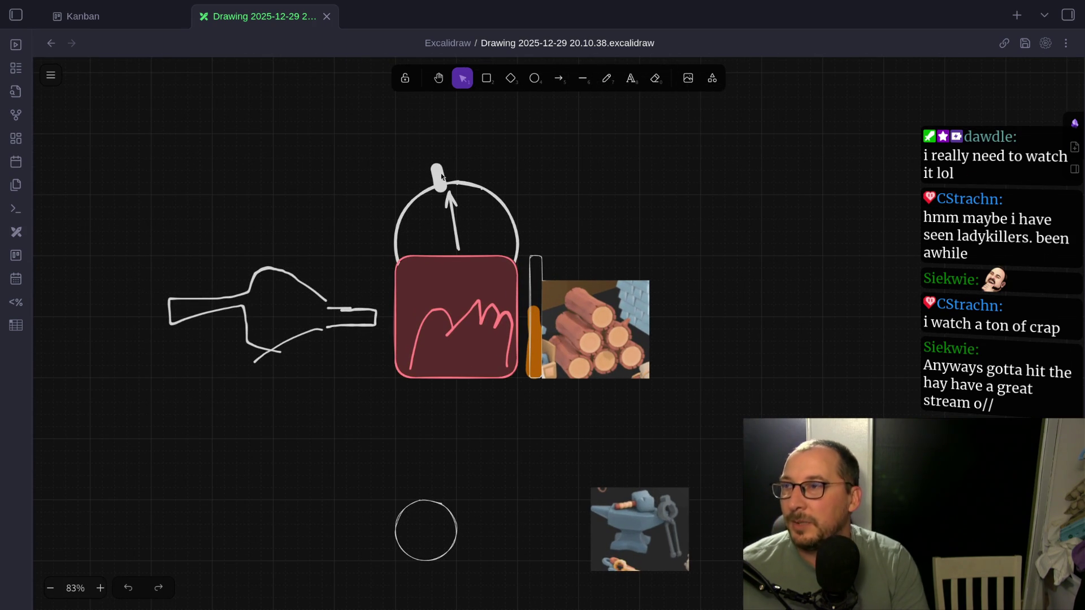
click(416, 196)
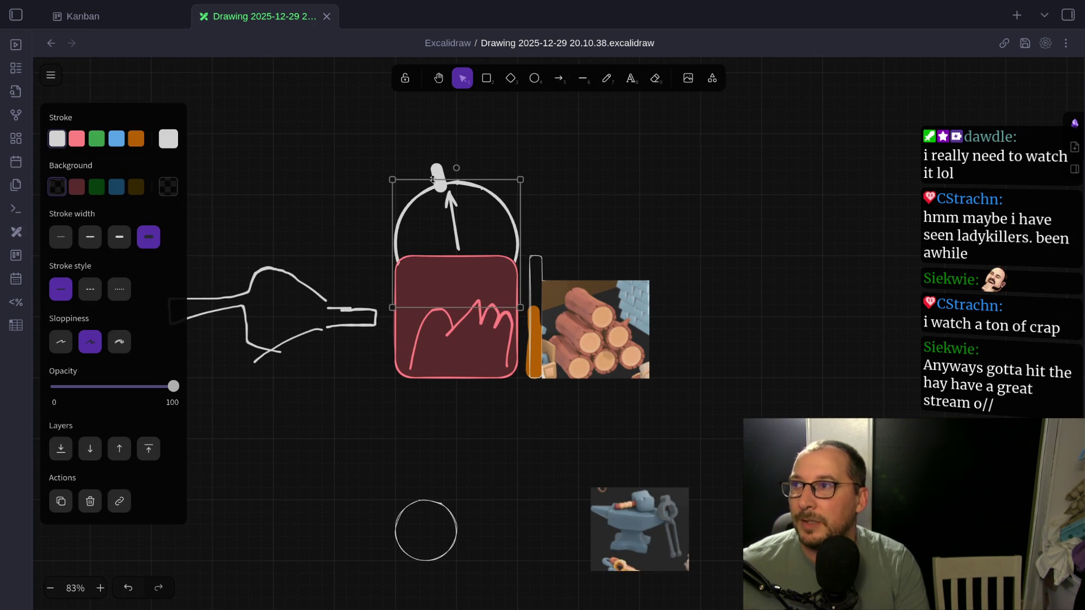
click(453, 215)
mouse_move(453, 192)
mouse_down()
mouse_move(497, 215)
mouse_move(483, 198)
mouse_move(421, 212)
mouse_move(458, 198)
mouse_move(506, 221)
mouse_move(457, 195)
mouse_up()
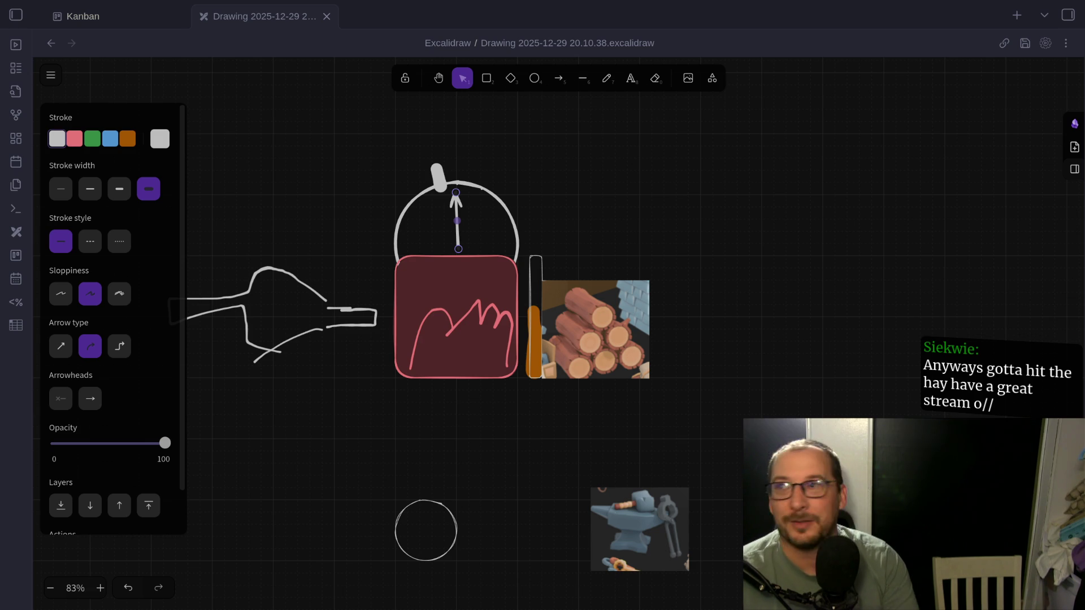
click(571, 477)
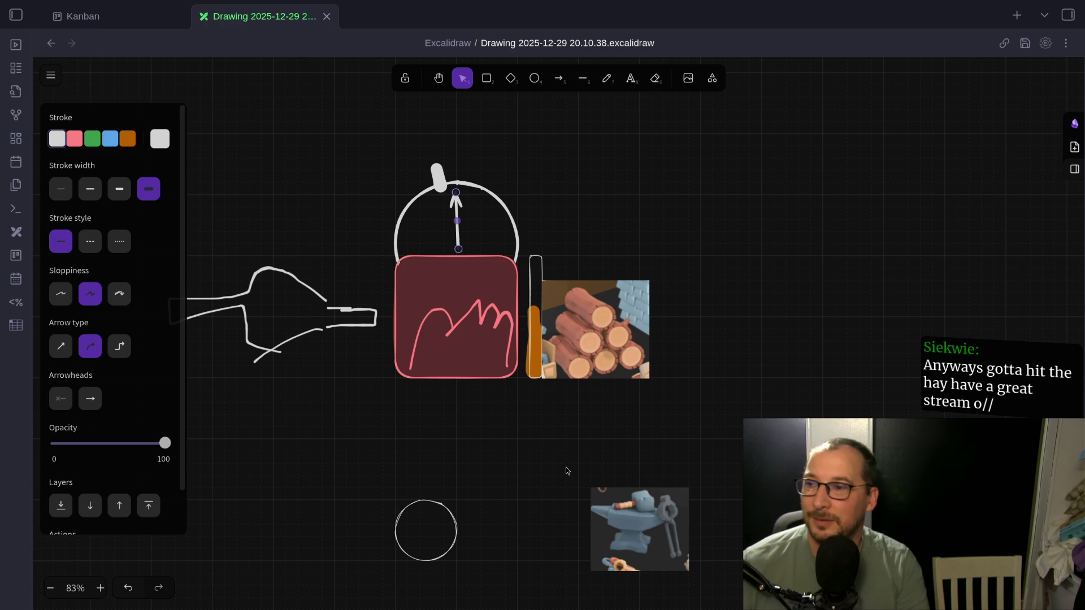
key(super+2)
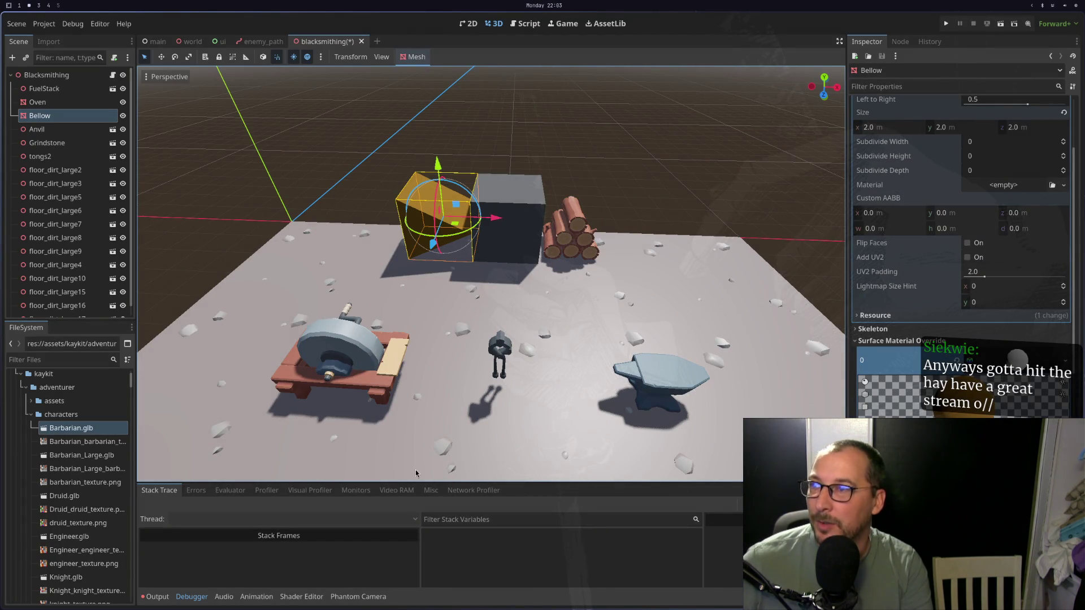
Step: Collapse the characters, adventurer and dungeon folders, glancing at the sketch in between
click(26, 412)
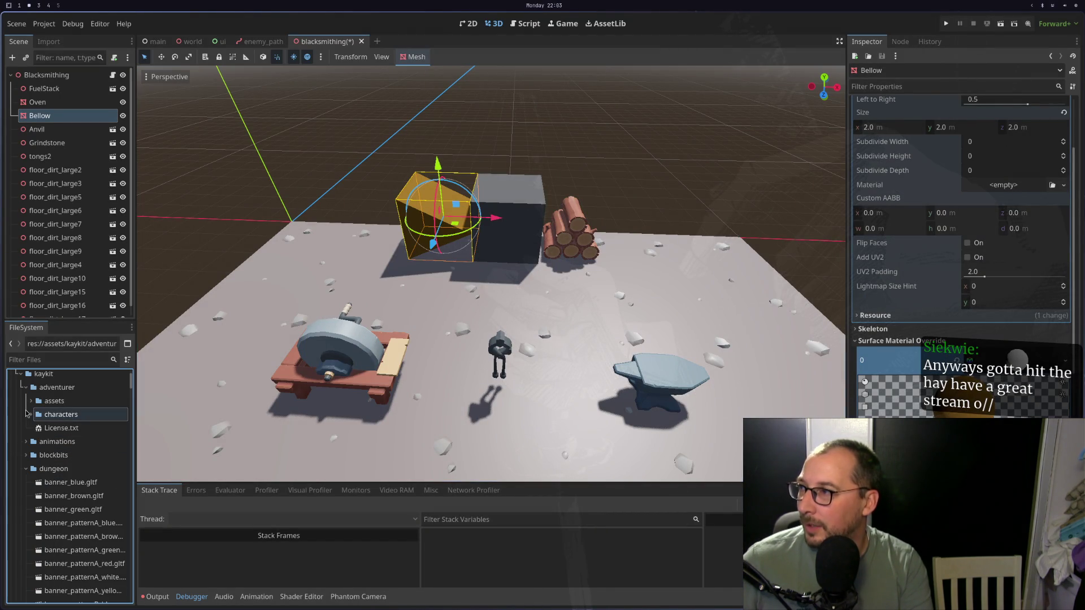
key(super+1)
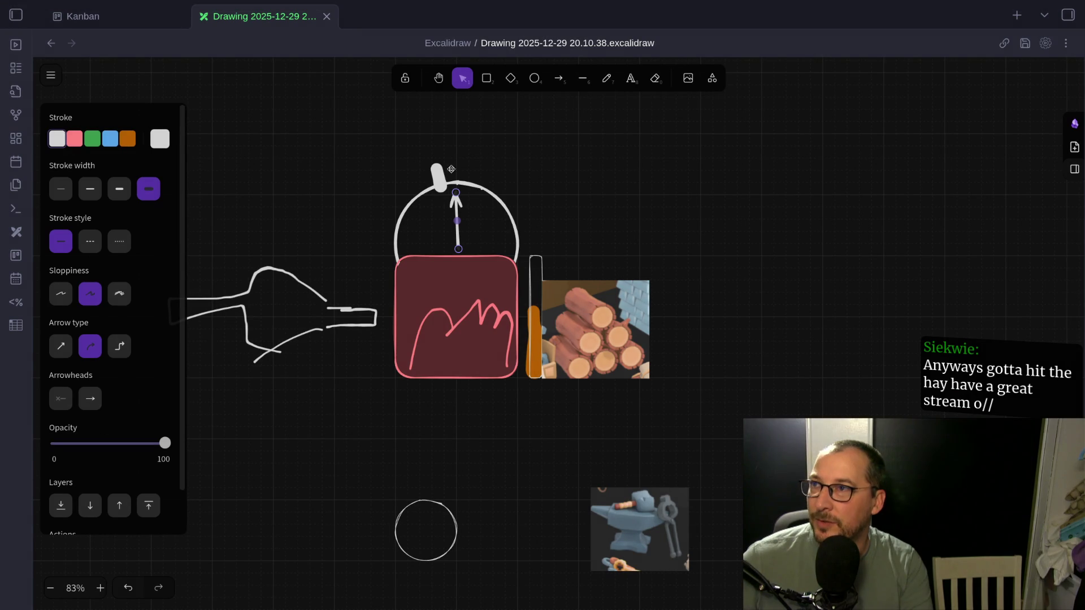
click(529, 344)
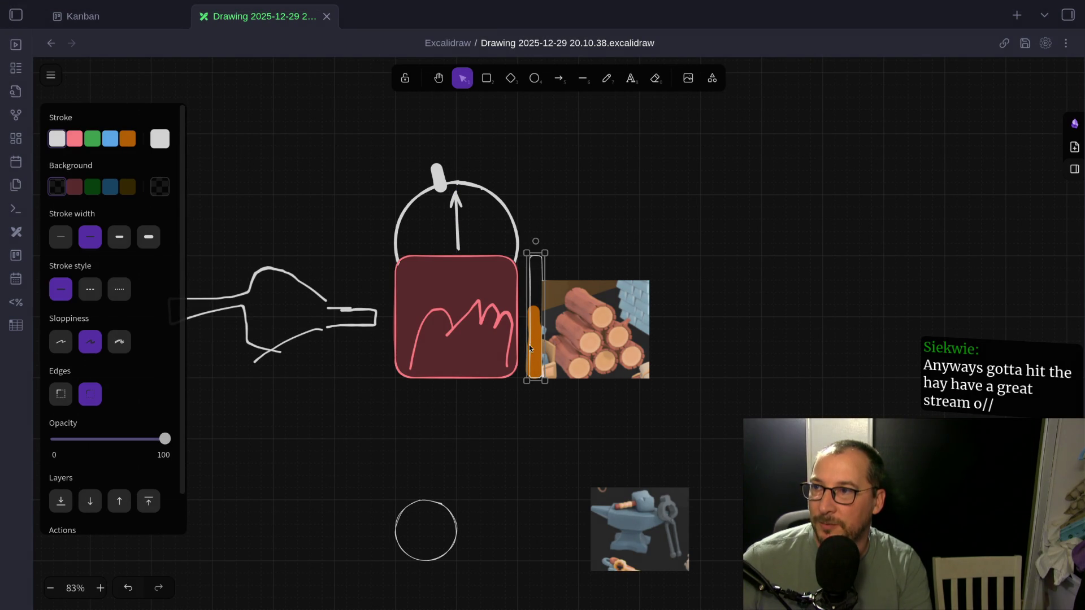
key(super+3)
key(super+2)
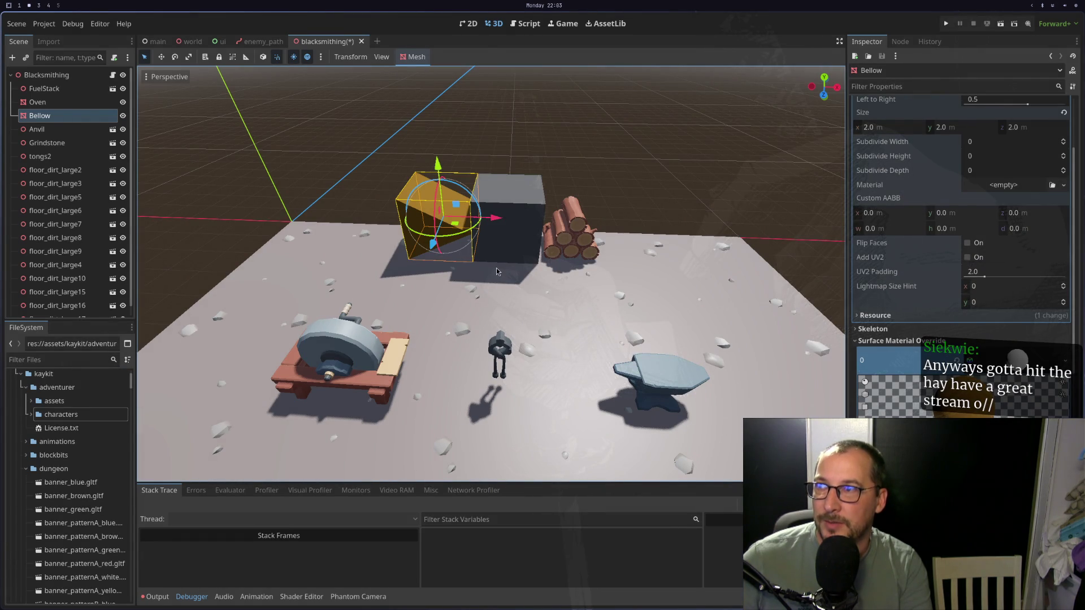
key(super+1)
scroll(522, 297, down, 3)
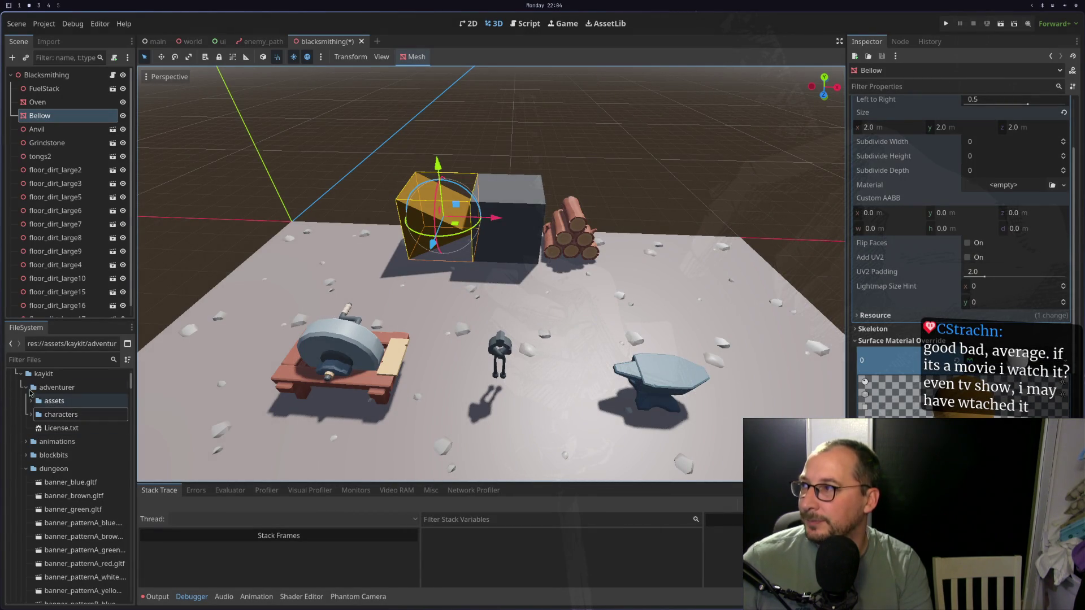
click(27, 388)
click(26, 429)
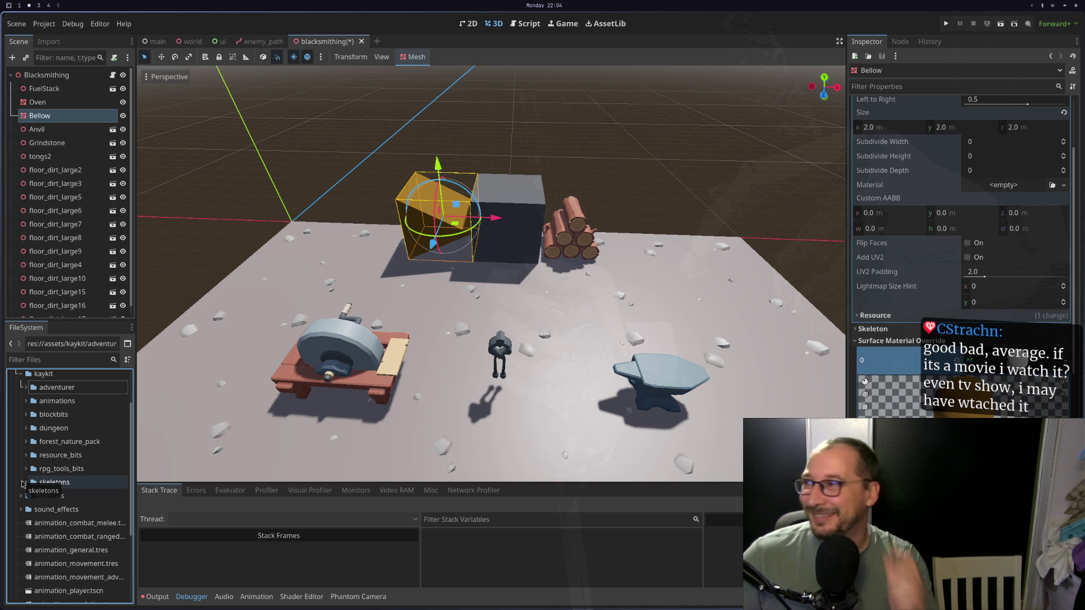
Step: Open the rpg_tools_bits folder and browse its models, checking shovel.gltf, until hammer.gltf shows
double_click(51, 469)
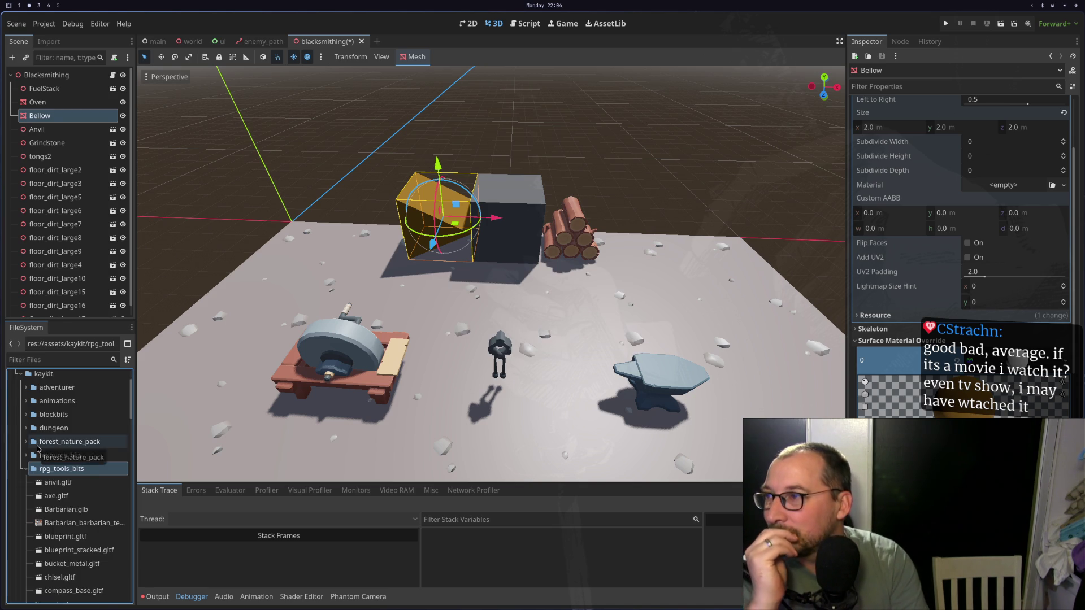
scroll(130, 585, down, 3)
scroll(130, 585, down, 10)
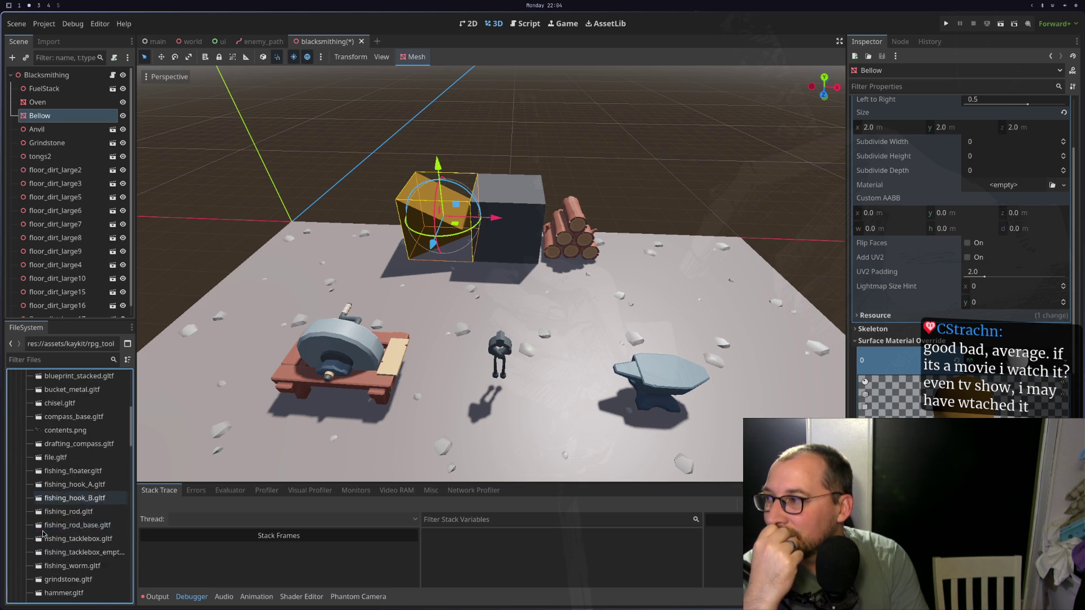
scroll(84, 497, down, 5)
scroll(99, 503, down, 8)
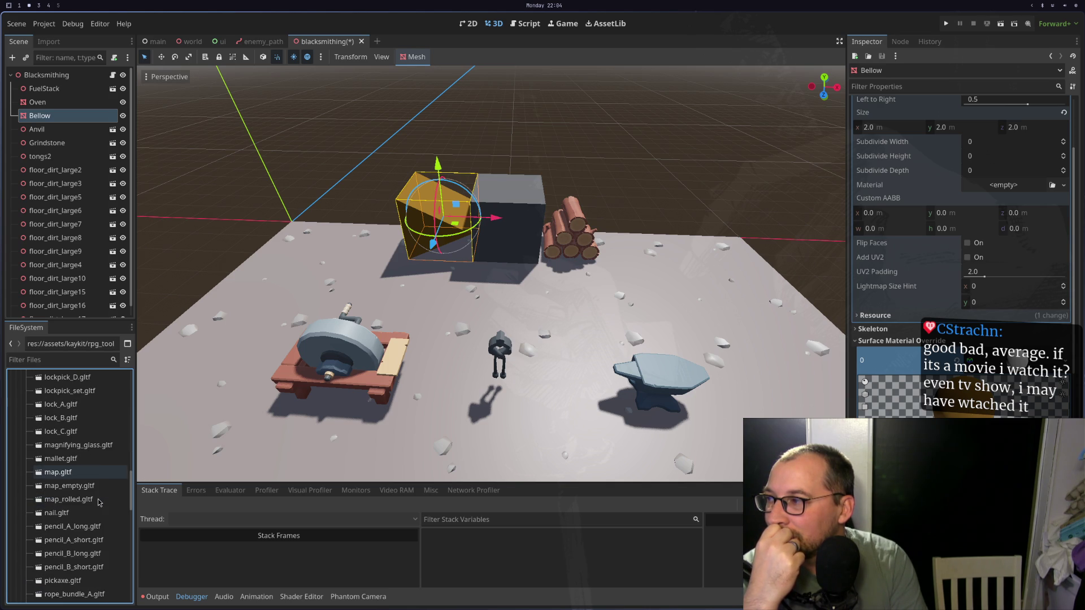
scroll(98, 502, down, 7)
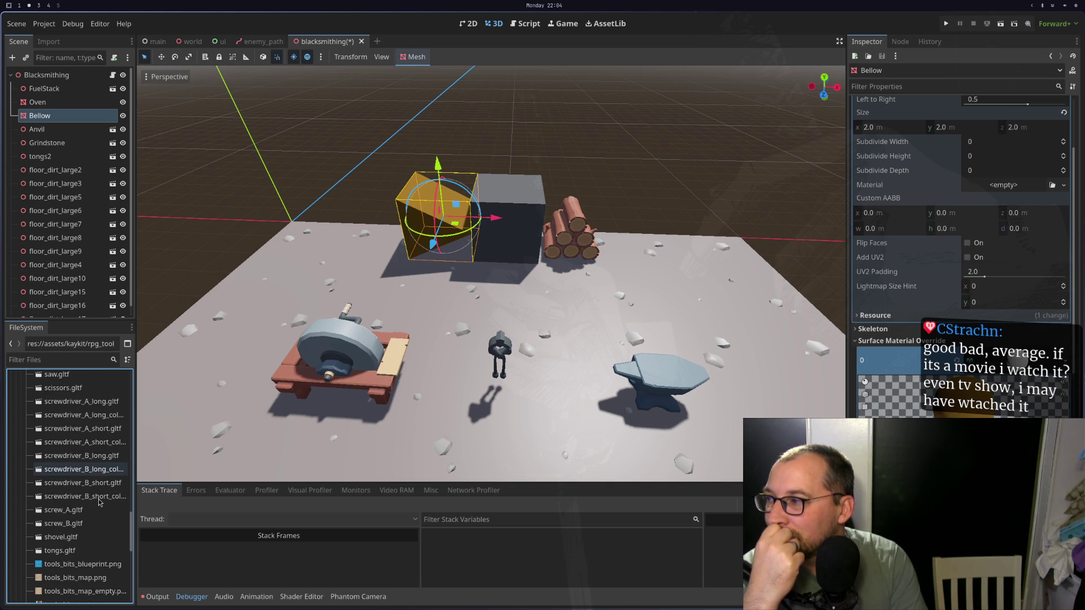
scroll(99, 502, down, 1)
click(71, 508)
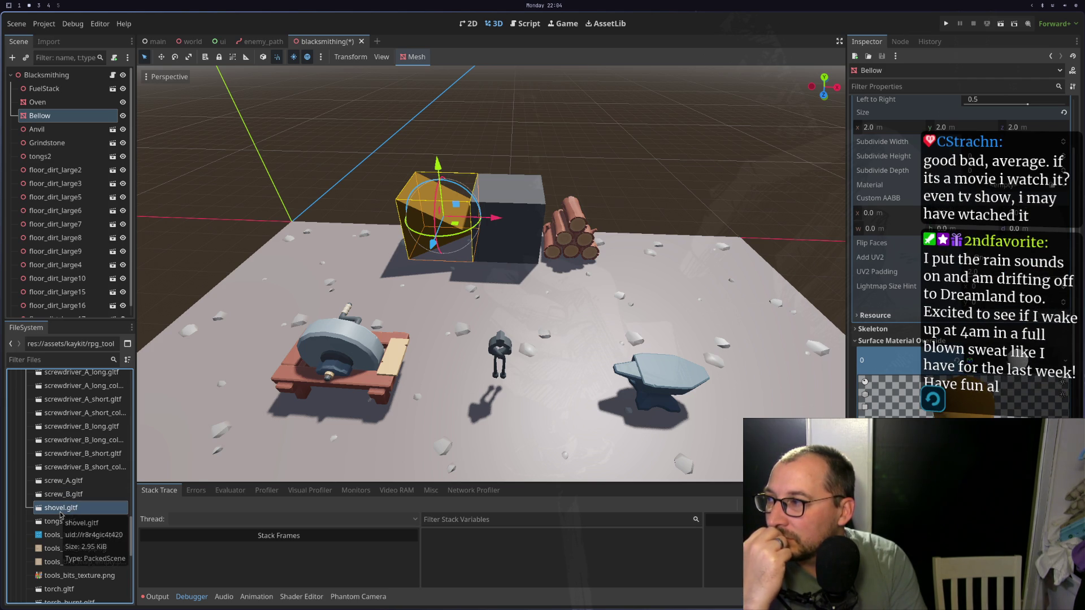
scroll(85, 501, up, 15)
scroll(87, 496, up, 5)
scroll(91, 470, up, 3)
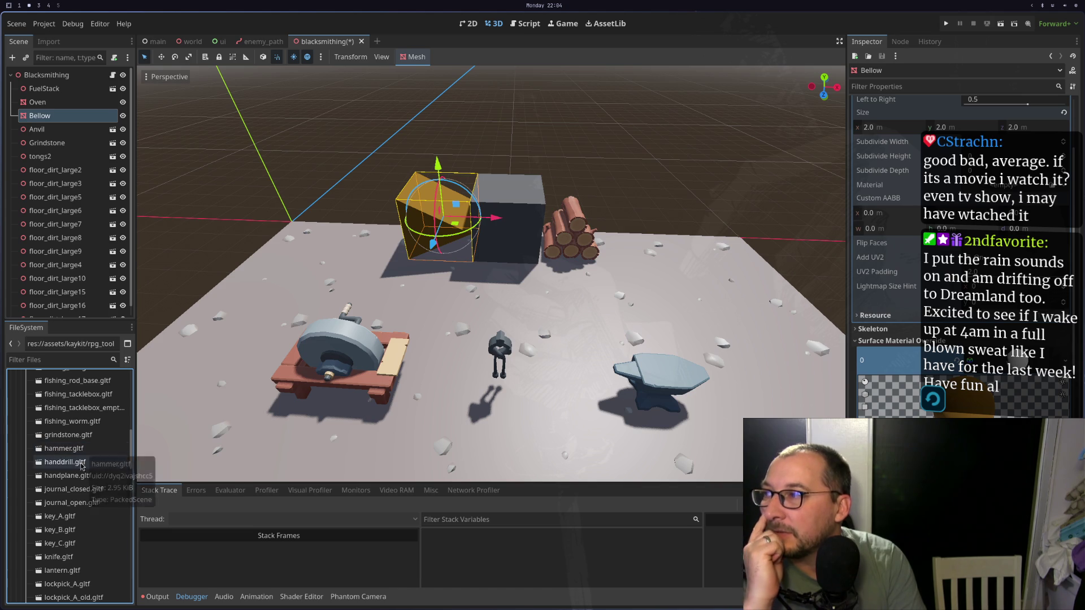
Step: Drop hammer.gltf onto the floor beside the Anvil as hammer2, then check the reference sketch
mouse_move(64, 448)
mouse_down()
mouse_move(497, 347)
mouse_move(532, 374)
mouse_up()
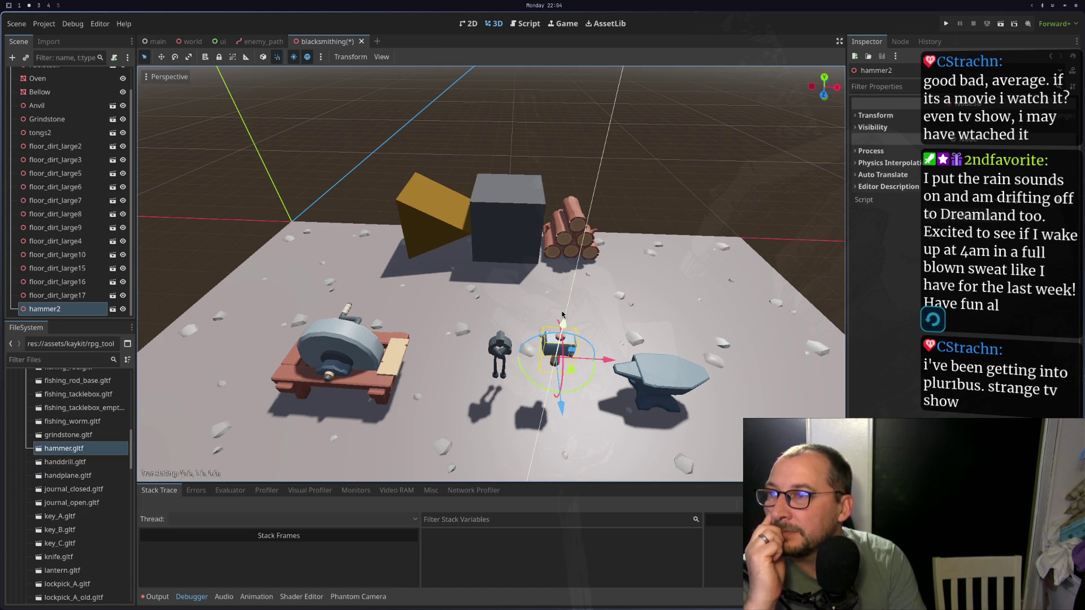
scroll(454, 283, up, 6)
scroll(454, 283, down, 5)
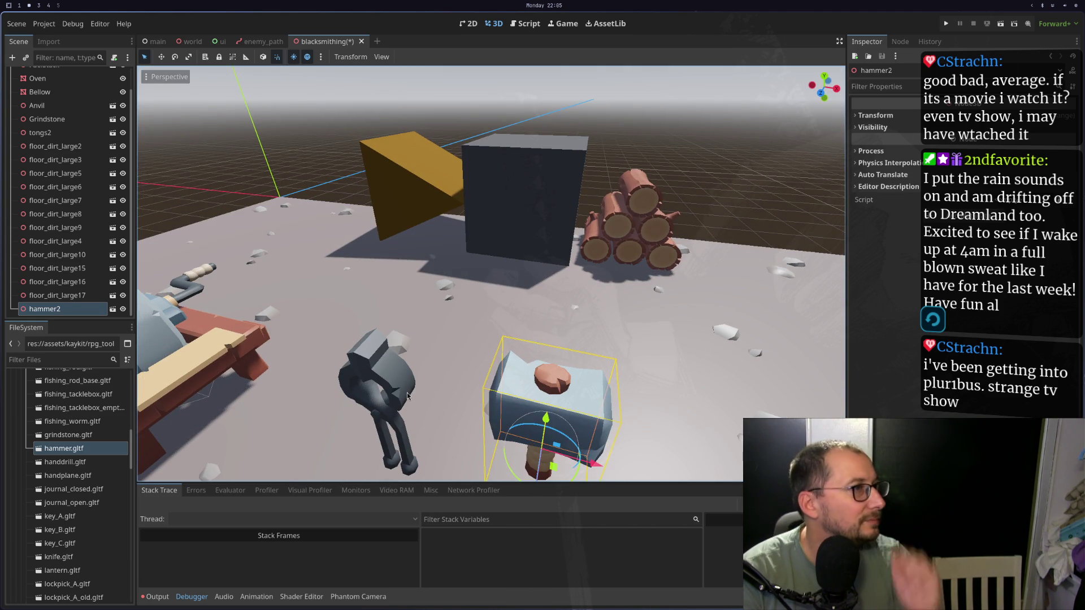
key(super+4)
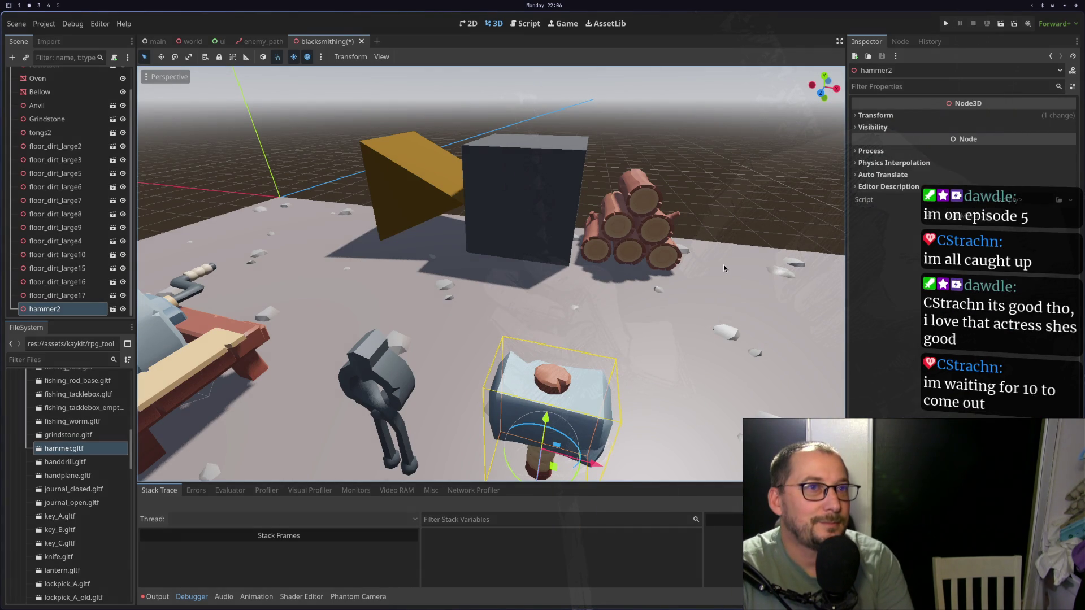
scroll(812, 214, down, 5)
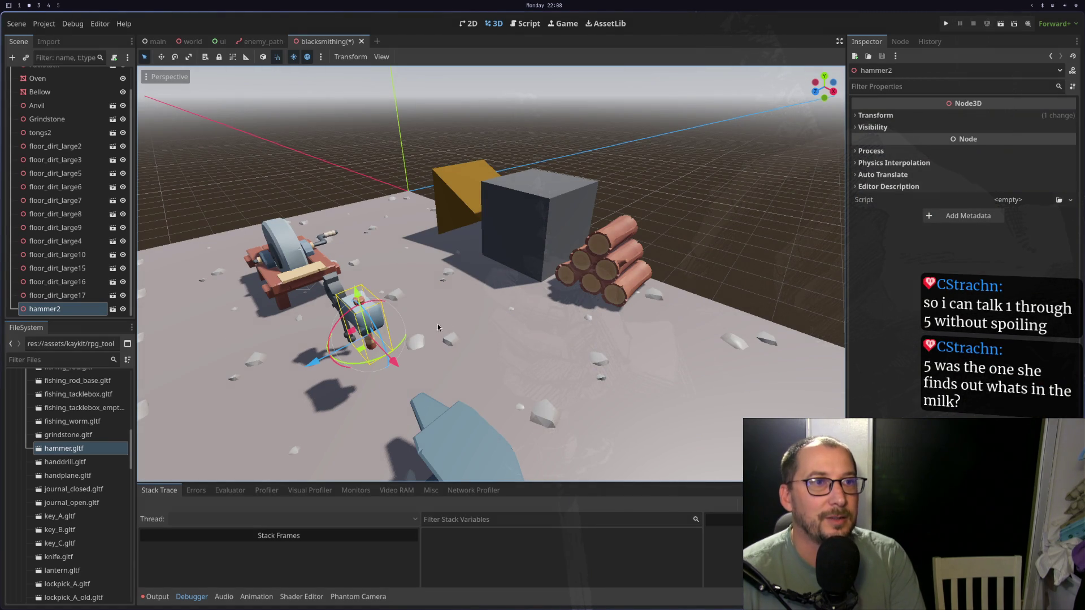
scroll(506, 249, down, 10)
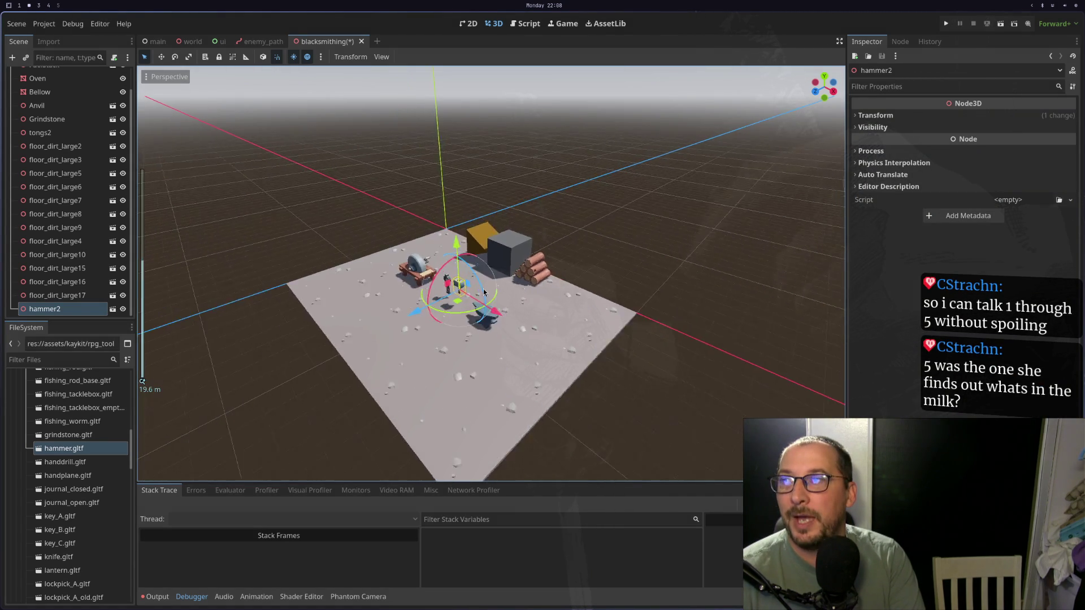
drag(544, 271, 545, 316)
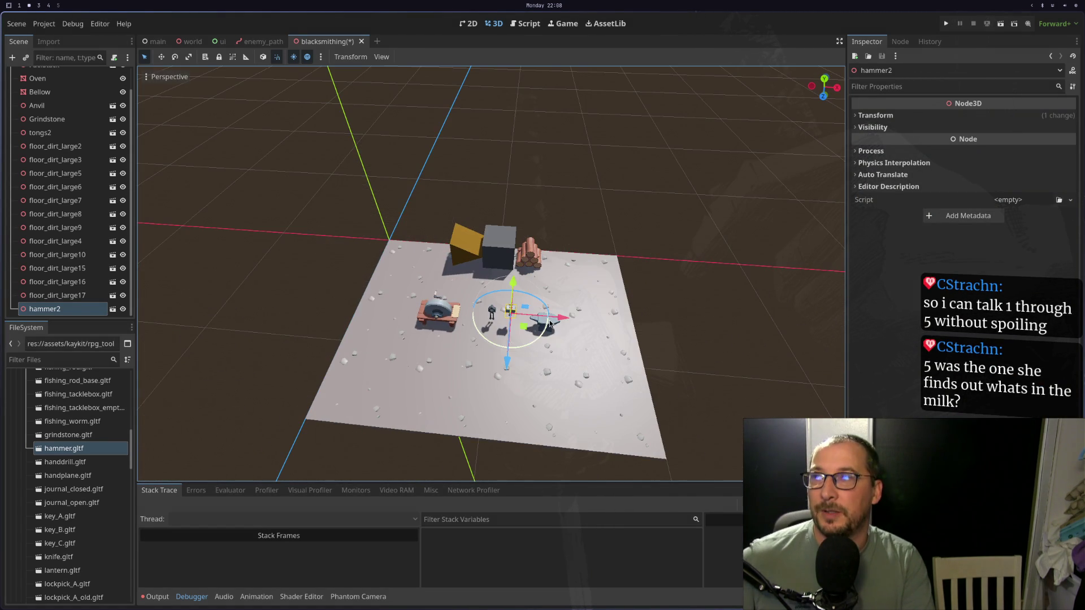
scroll(469, 282, up, 6)
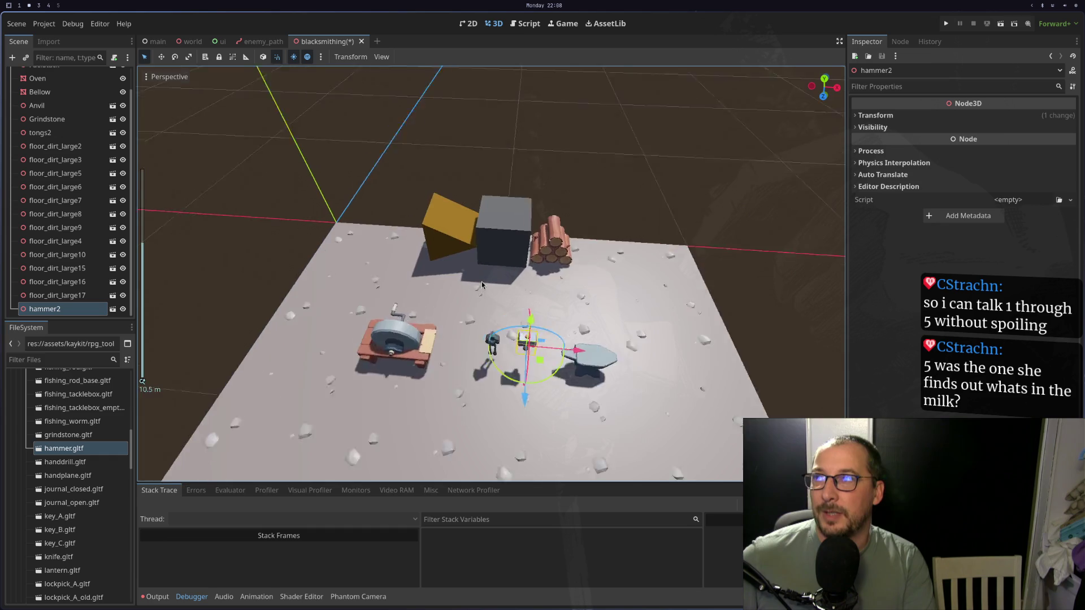
click(505, 226)
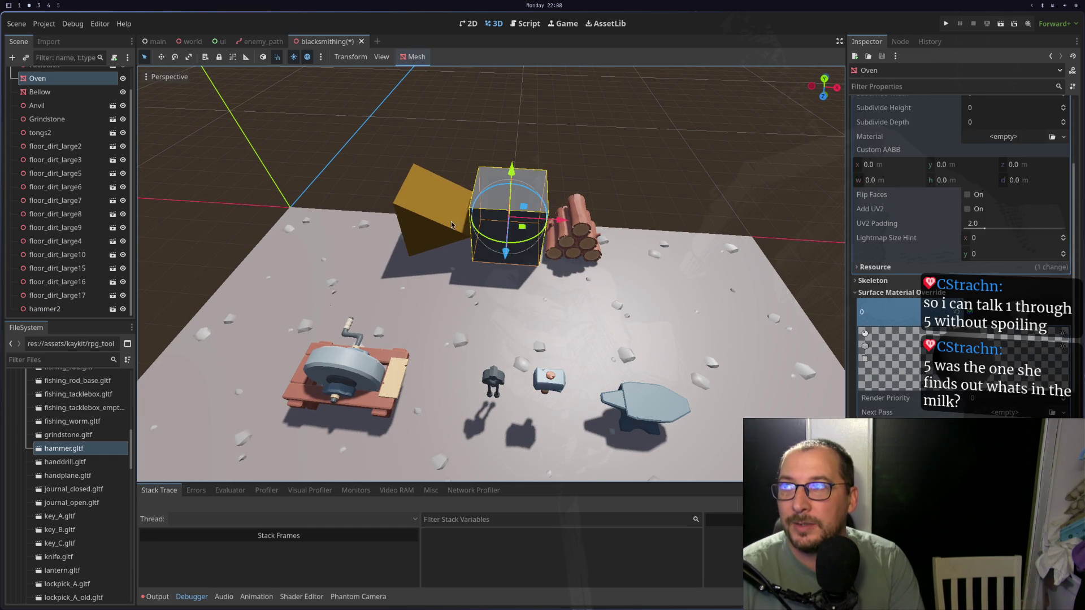
Step: Select the yellow block, log stack, anvil and grindstone in the scene to read their names
click(433, 204)
click(573, 237)
click(649, 418)
click(358, 395)
Step: Compare blacksmithing.gd's duplicate variable lines against the scene's prop names
key(super+1)
text(en)
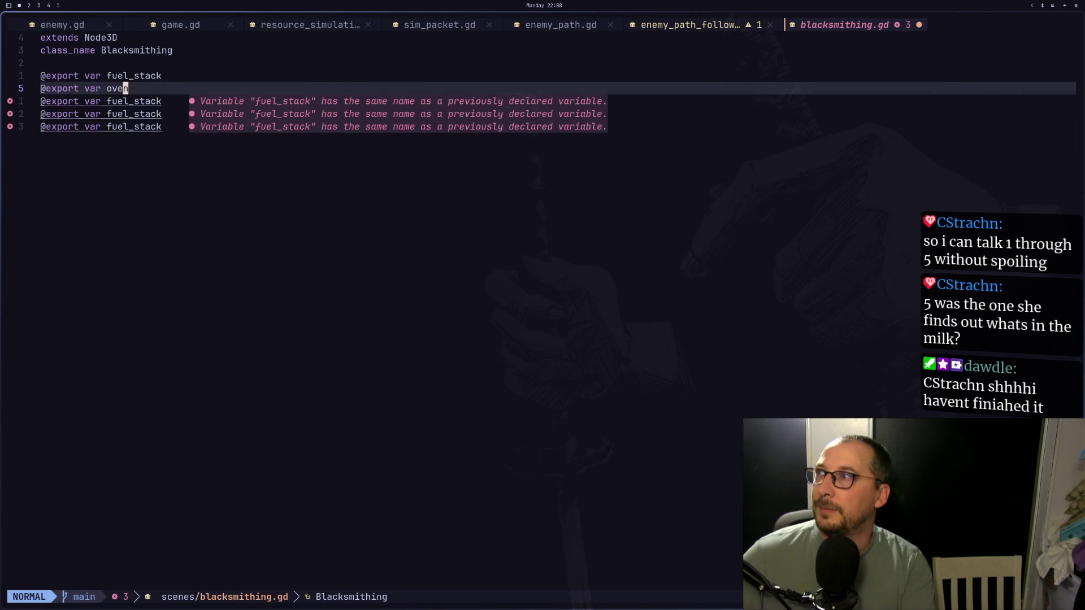
text(j)
key(super+3)
key(super+2)
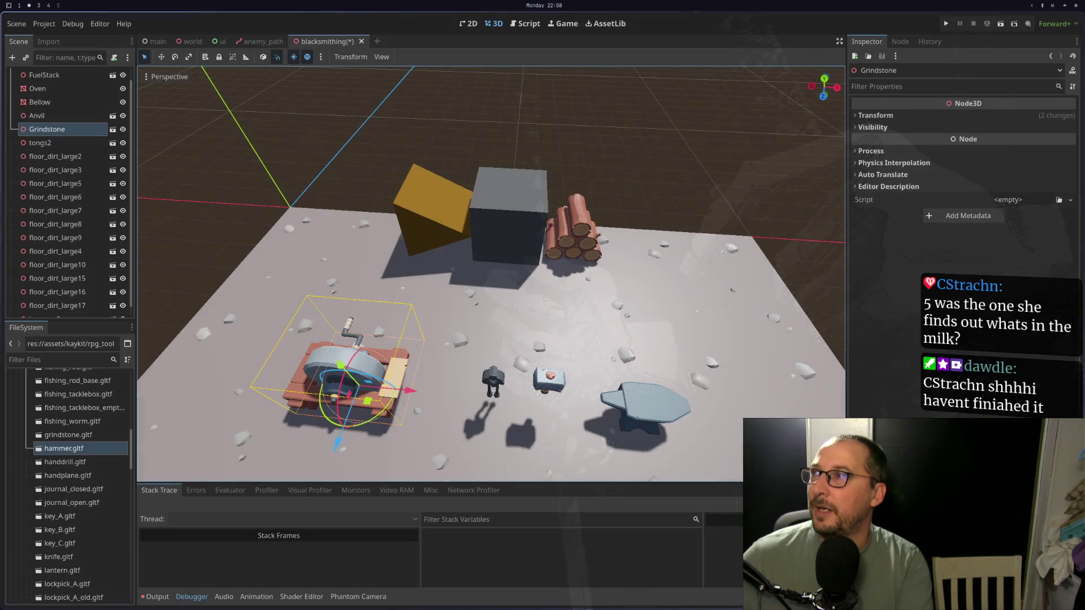
key(super+1)
Step: Rename the duplicate fuel_stack export on line 6 to anvle
key(shift+d)
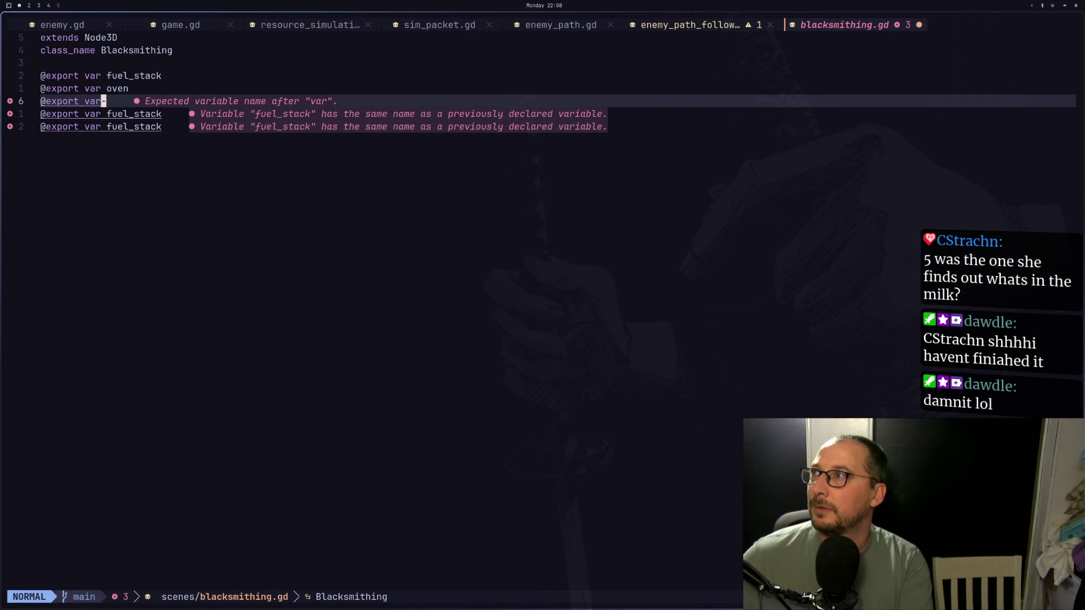
key(shift+a)
text(anve)
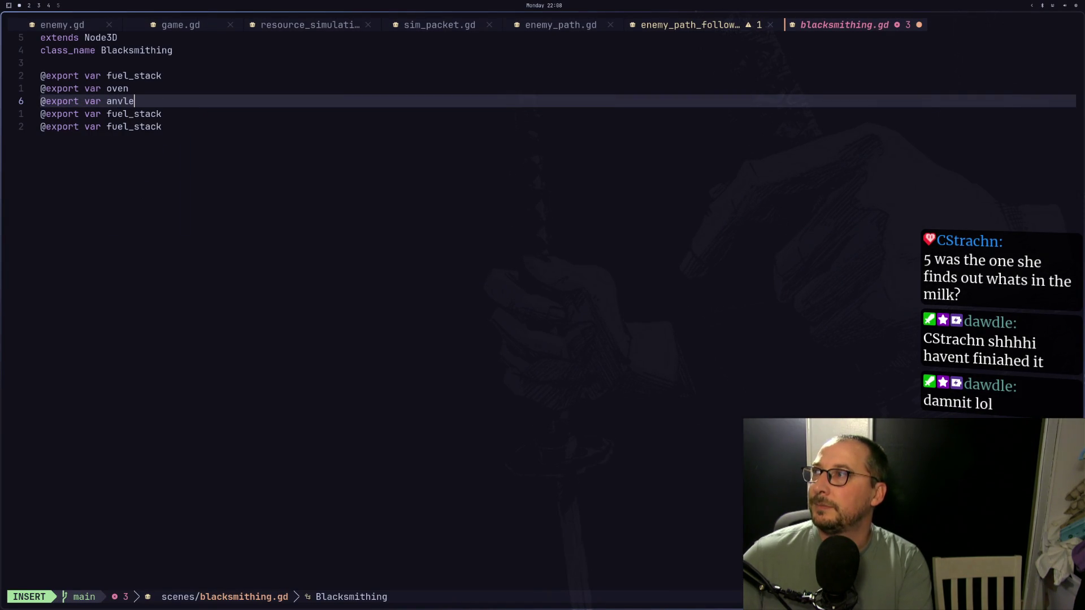
key(BackSpace)
text(le)
key(Escape)
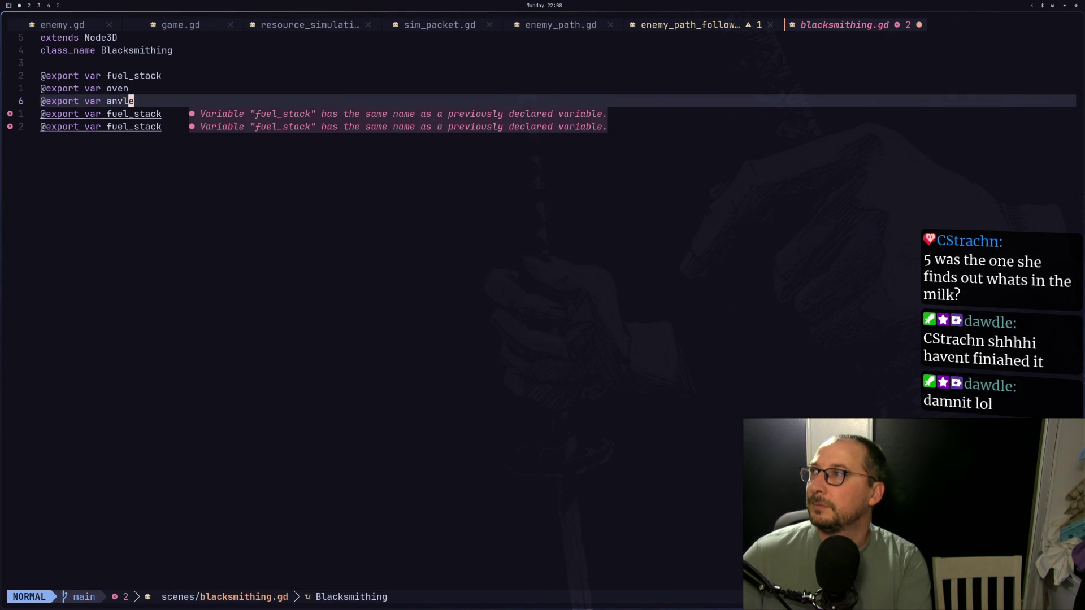
Step: Replace the duplicate fuel_stack name on line 7 with grindstone
key(j)
key(h)
key(h)
key(b)
key(shift+d)
key(alt+Tab)
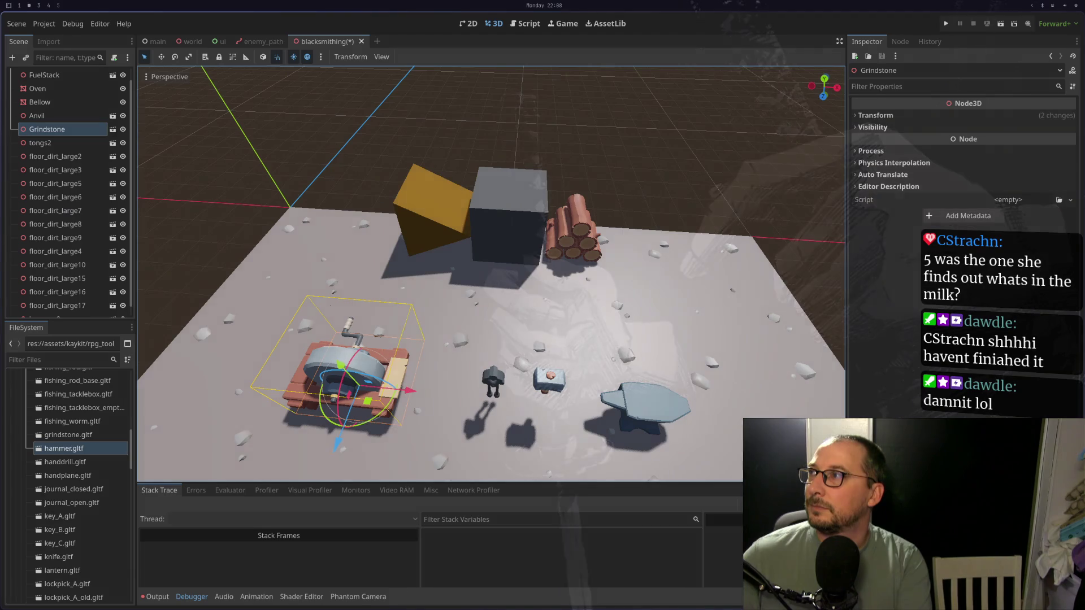
key(alt+Tab)
text(ar grindstone)
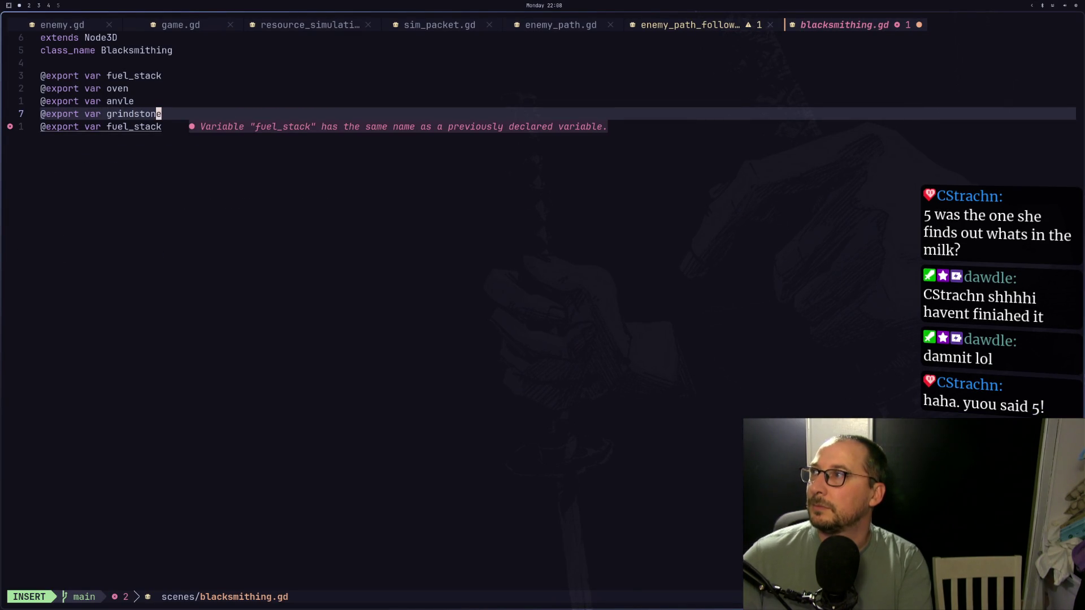
key(Escape)
Step: Delete the leftover fuel_stack line, save the script with :w, and bring up the Excalidraw sketch
key(j)
key(d)
key(d)
text(:w)
key(Return)
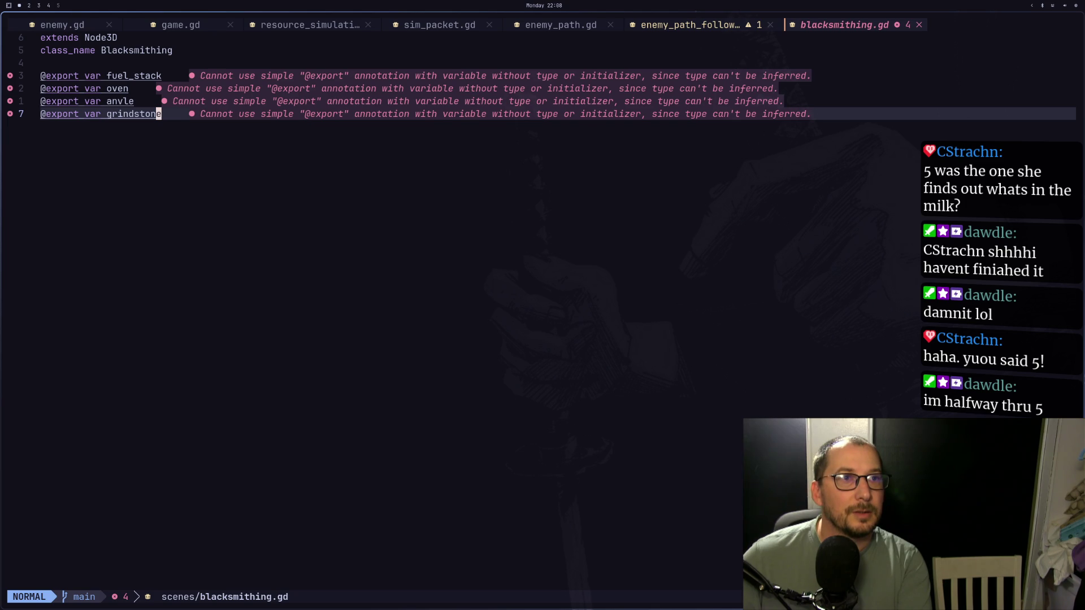
key(super+2)
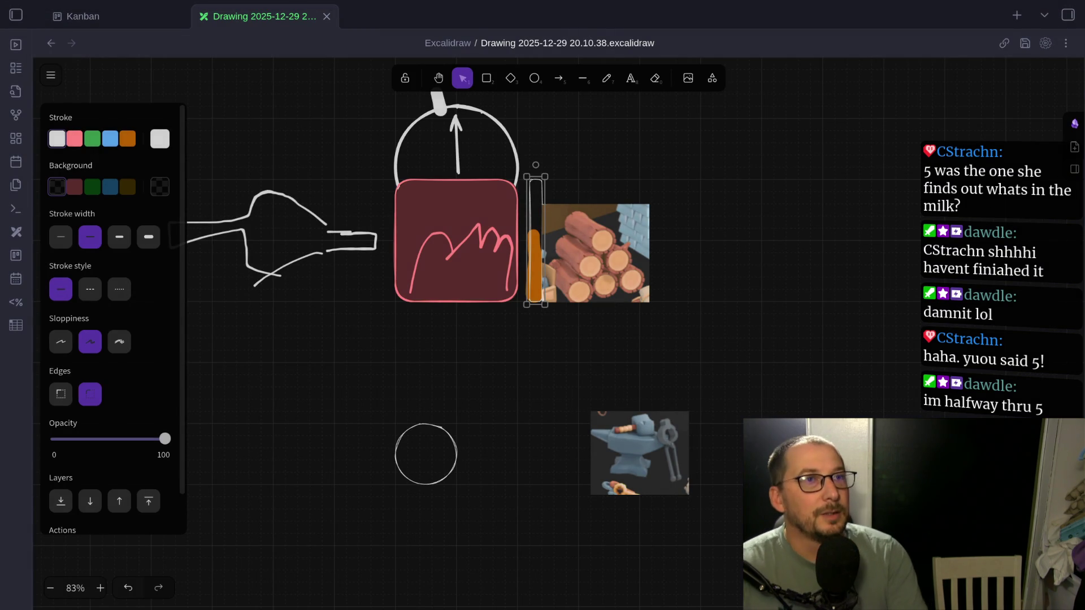